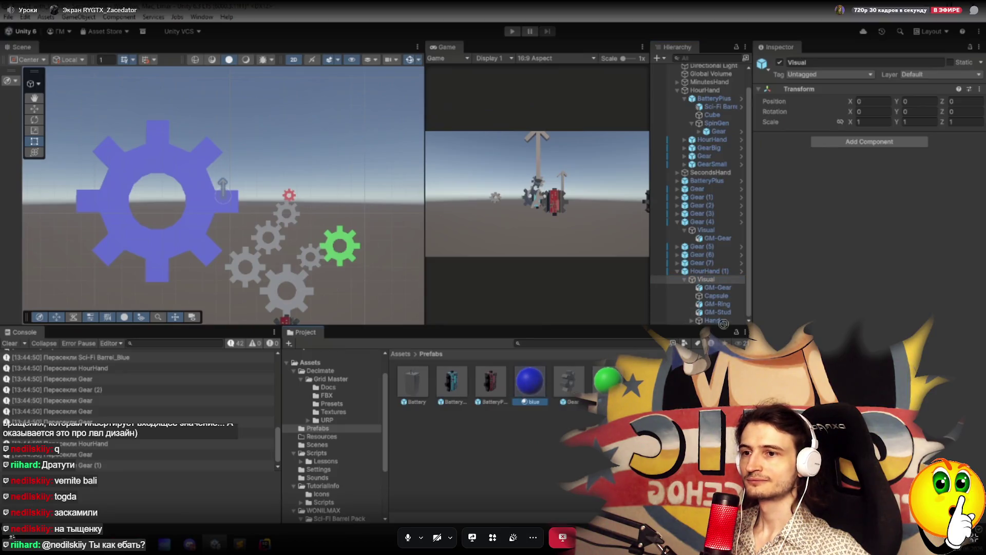
# Expand Hand to reveal its three cubes and select HourHand (1) to view its transform.
pyautogui.click(691, 321)
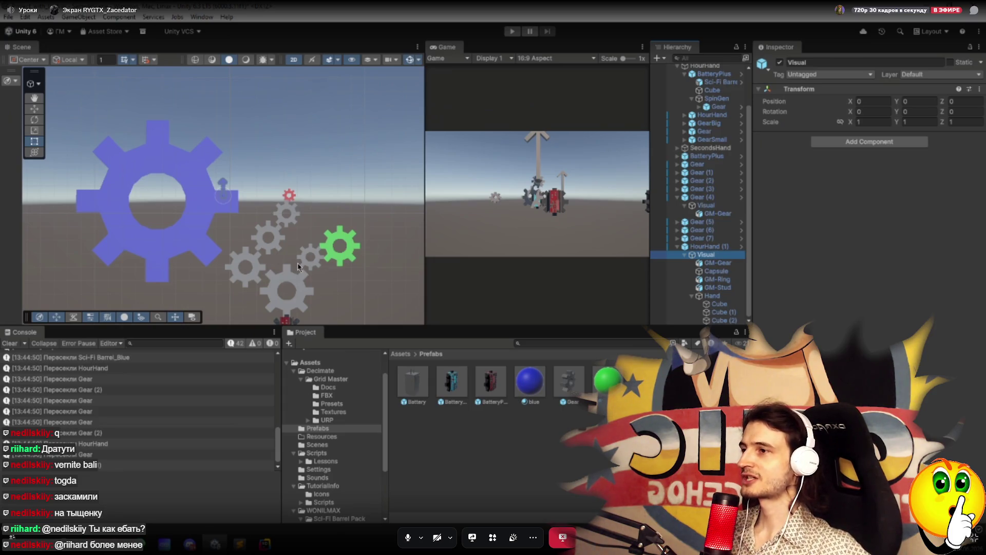
pyautogui.click(708, 247)
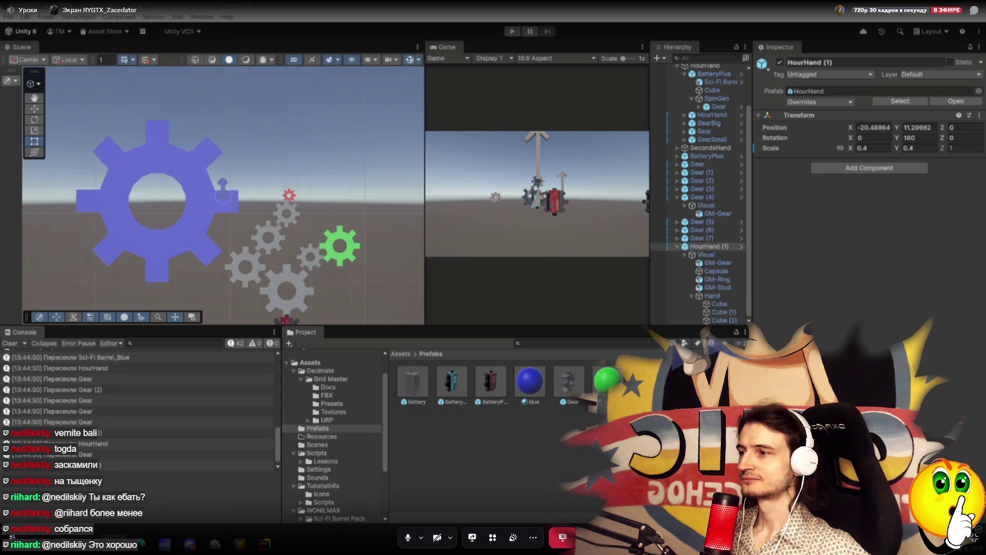
# Look up the Russian translation of 'constraint' in Google Translate, then return to Unity.
pyautogui.hotkey('alt', 'Tab')
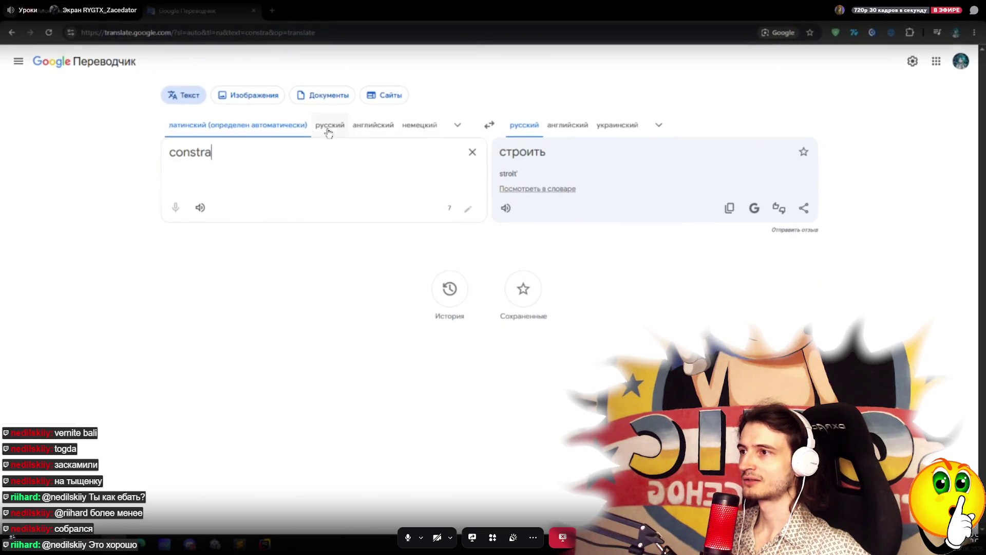
pyautogui.write('int')
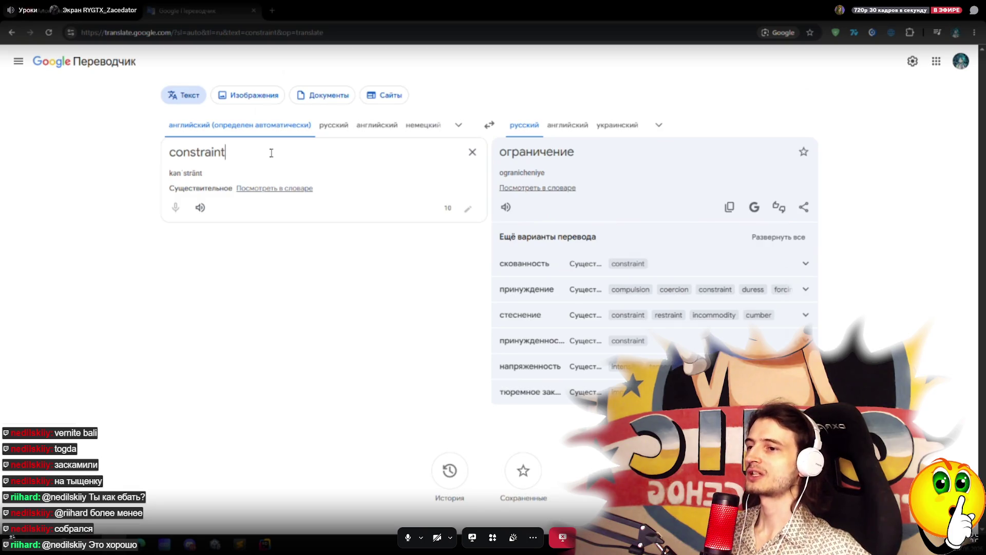
pyautogui.hotkey('alt', 'Tab')
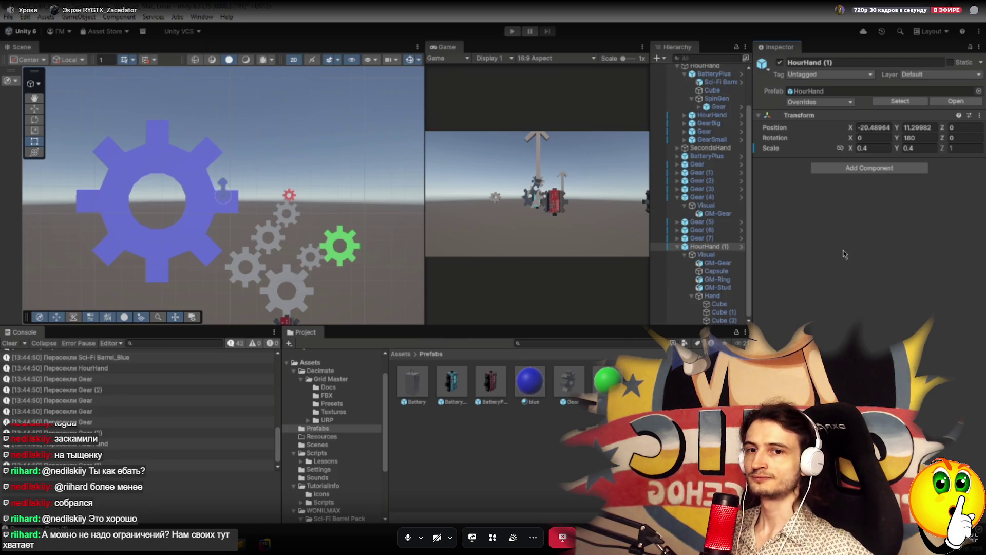
# Search Add Component for 'constr' and add a Rotation Constraint to HourHand (1).
pyautogui.click(866, 168)
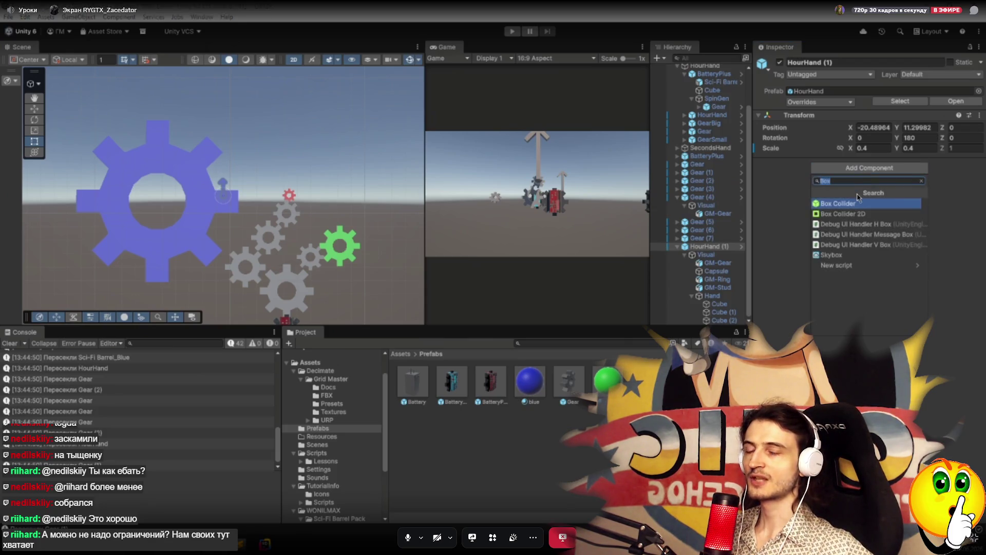
pyautogui.write('consta')
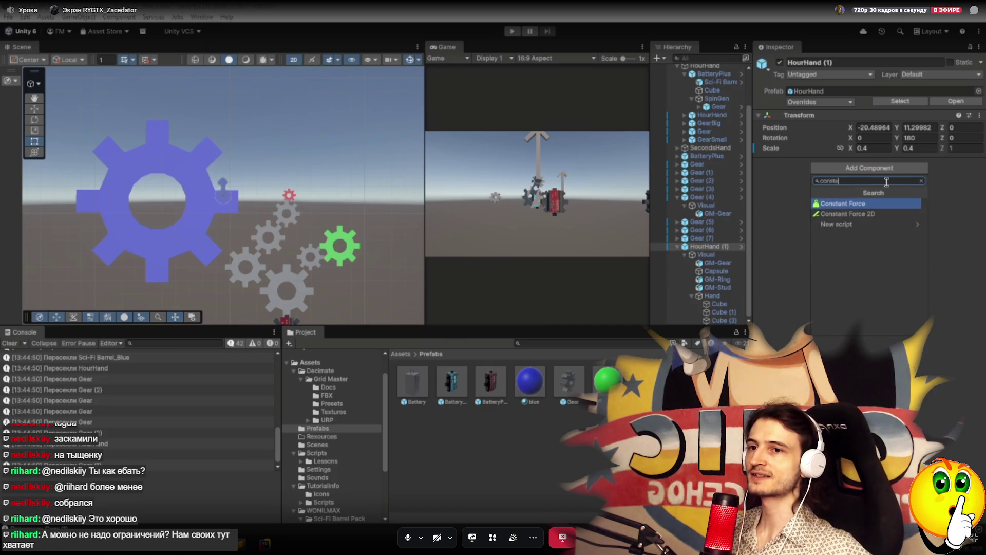
pyautogui.press('BackSpace')
pyautogui.write('r')
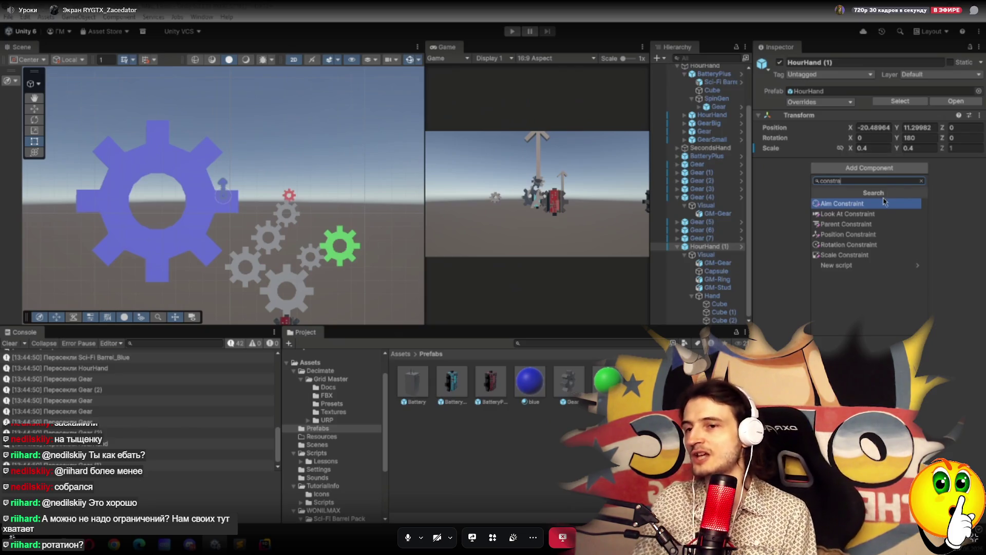
pyautogui.click(849, 245)
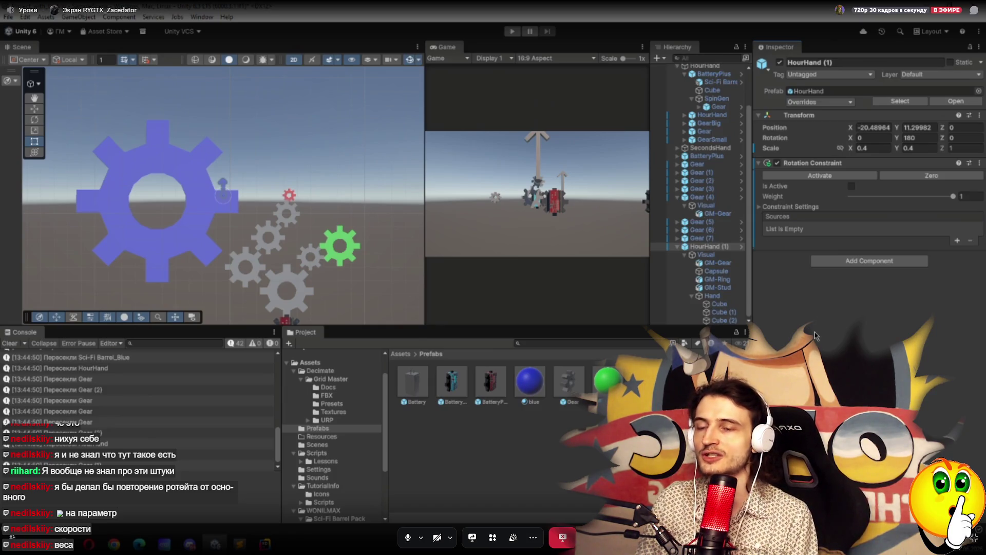
# Expand the Rotation Constraint's settings, then select the large blue Gear (4).
pyautogui.click(761, 208)
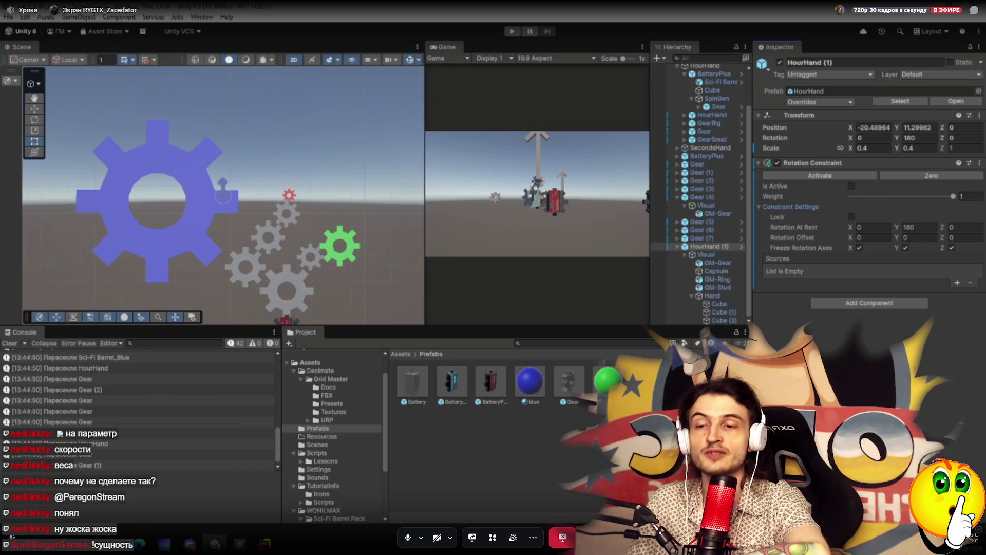
pyautogui.click(182, 229)
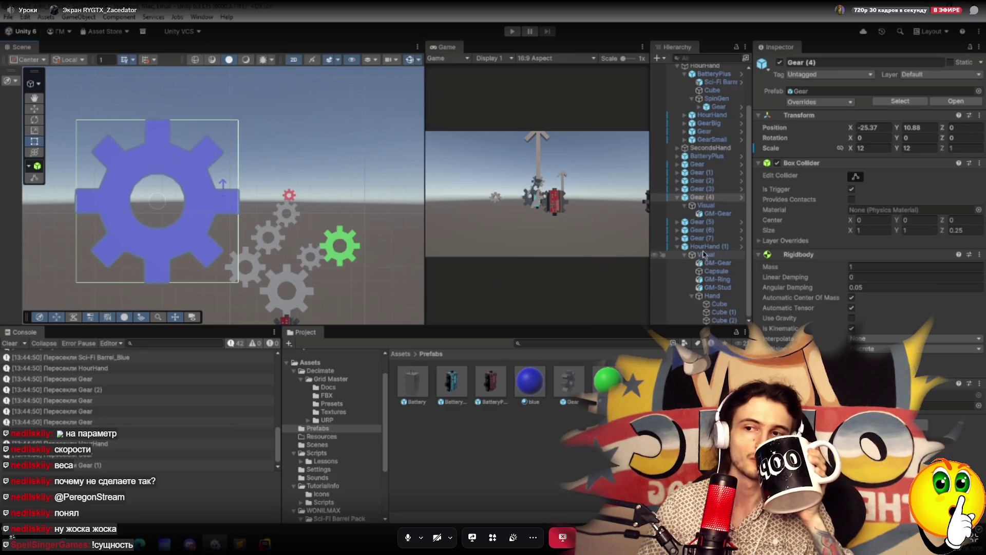
# Parent HourHand (1) under Gear (4)'s Visual object and select it there.
pyautogui.moveTo(706, 248); pyautogui.dragTo(712, 206)
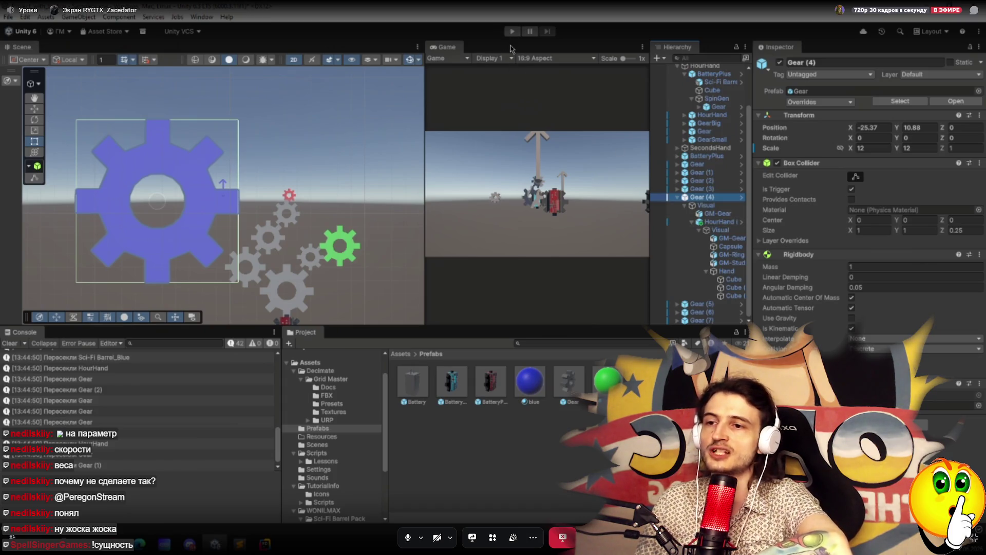
pyautogui.click(718, 222)
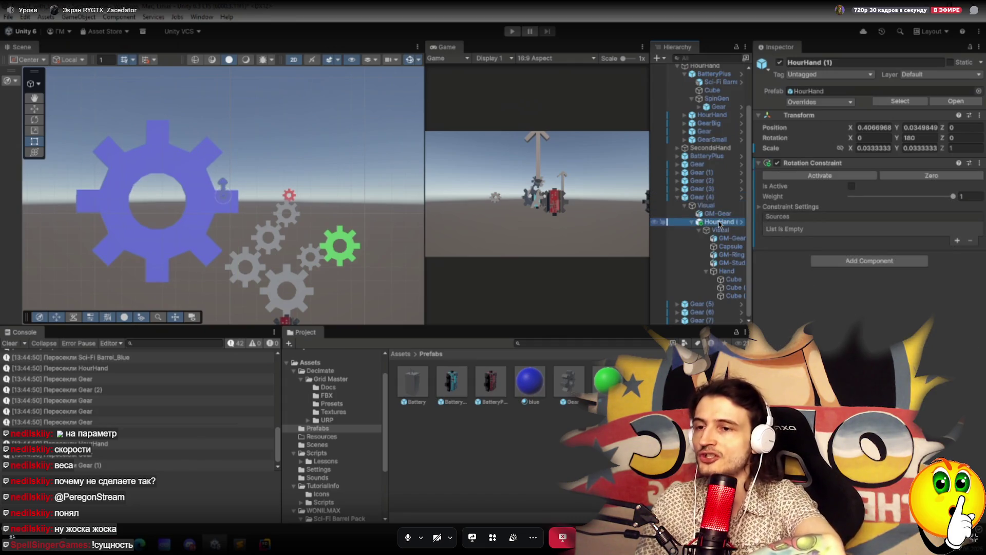
pyautogui.click(512, 31)
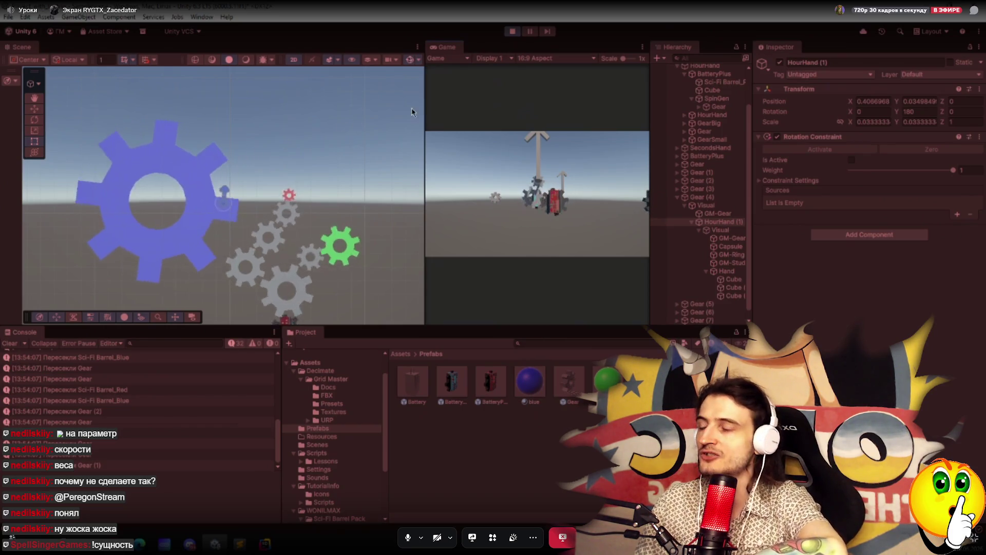
pyautogui.click(513, 32)
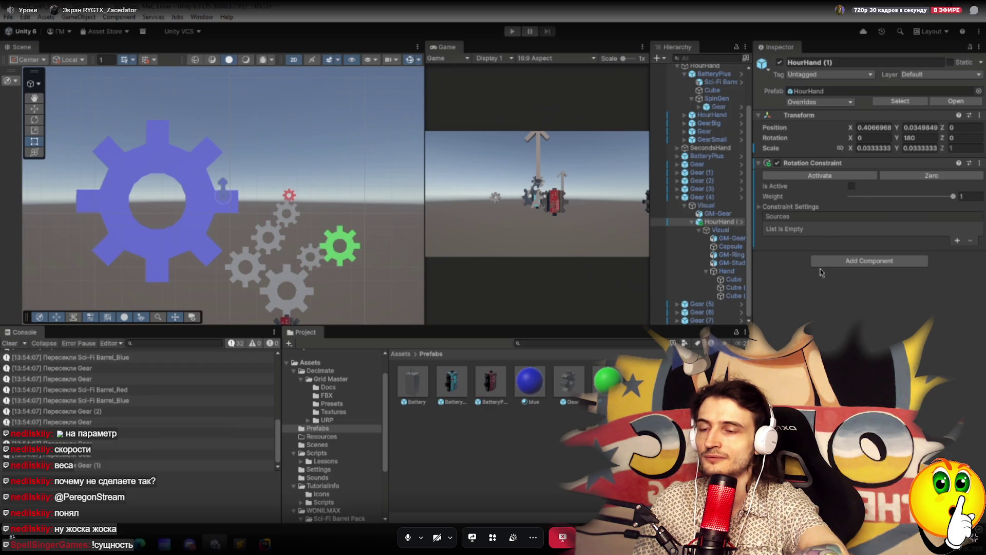
# Move HourHand (1) to the scene root after Gear (7) and add an empty constraint source.
pyautogui.click(778, 208)
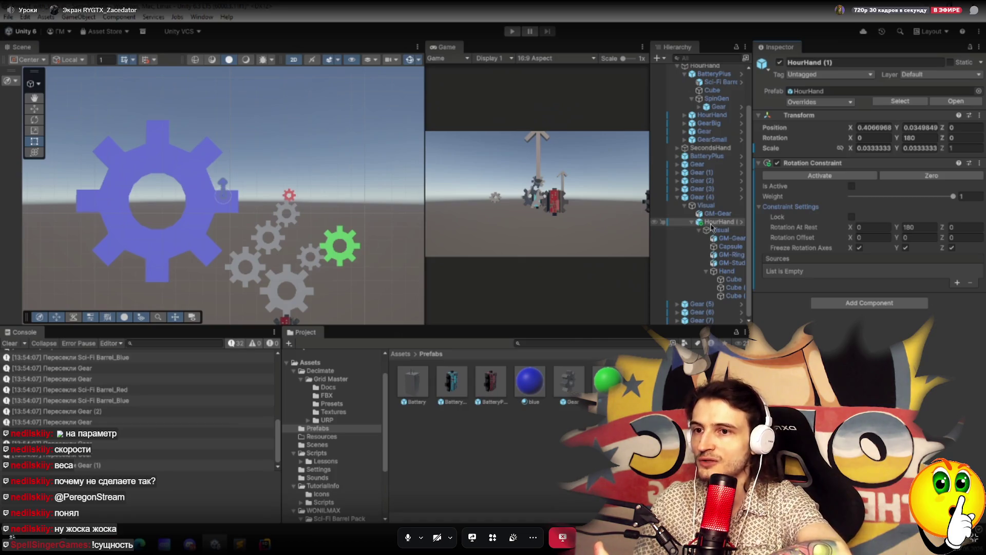
pyautogui.moveTo(721, 224)
pyautogui.mouseDown()
pyautogui.moveTo(714, 319)
pyautogui.moveTo(691, 326)
pyautogui.mouseUp()
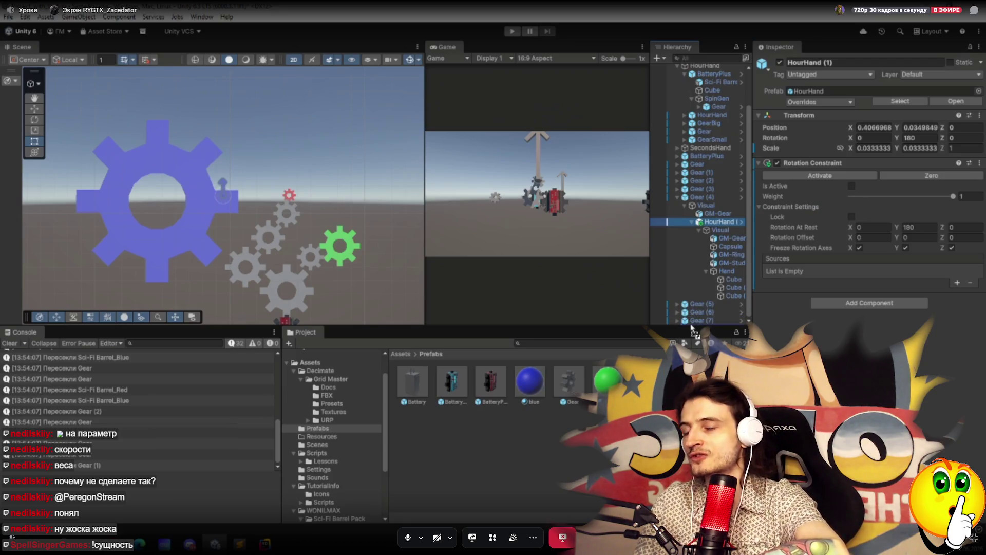
pyautogui.moveTo(691, 327); pyautogui.dragTo(692, 326)
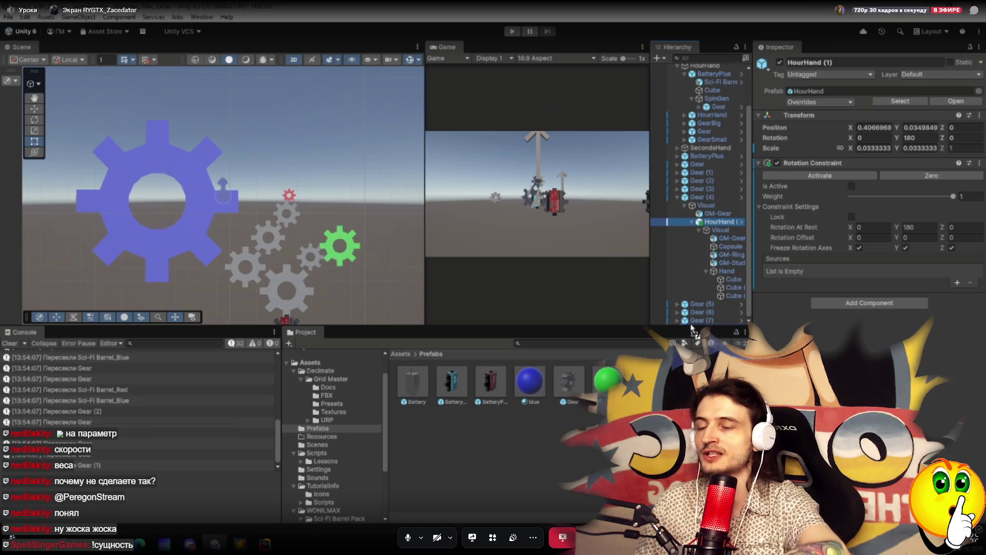
pyautogui.moveTo(692, 329); pyautogui.dragTo(691, 322)
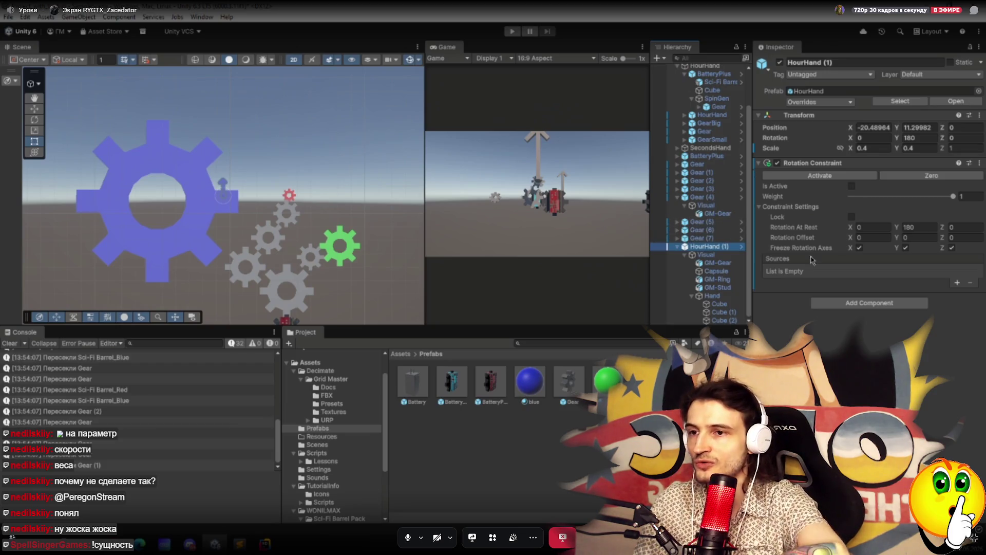
pyautogui.click(955, 284)
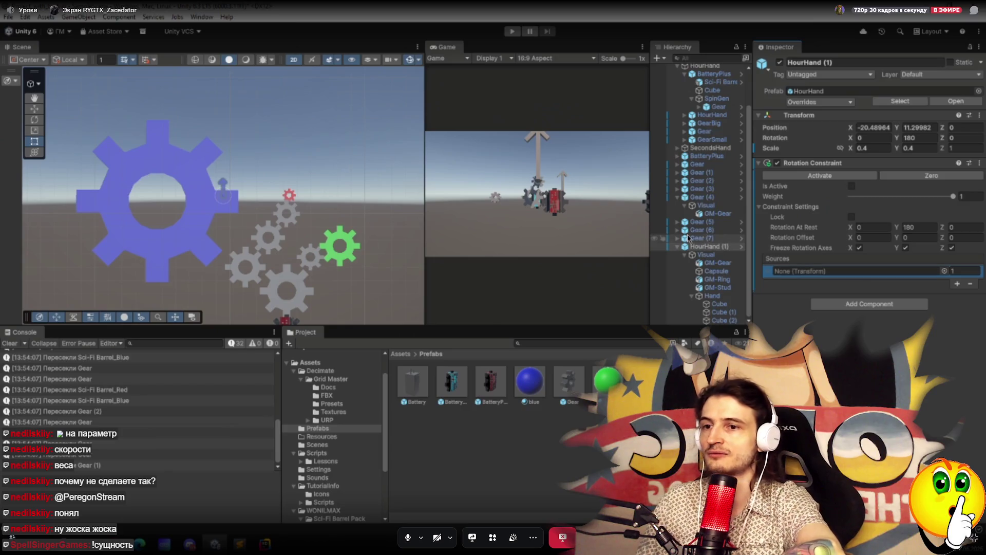
# Set Gear (4)'s Visual as the Rotation Constraint source and run a quick Play test.
pyautogui.moveTo(706, 209); pyautogui.dragTo(822, 271)
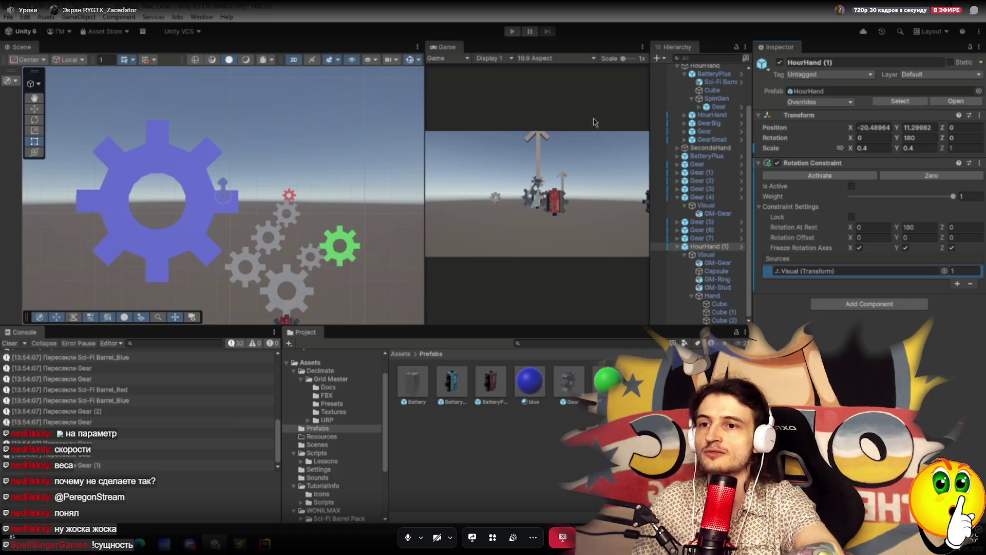
pyautogui.click(513, 31)
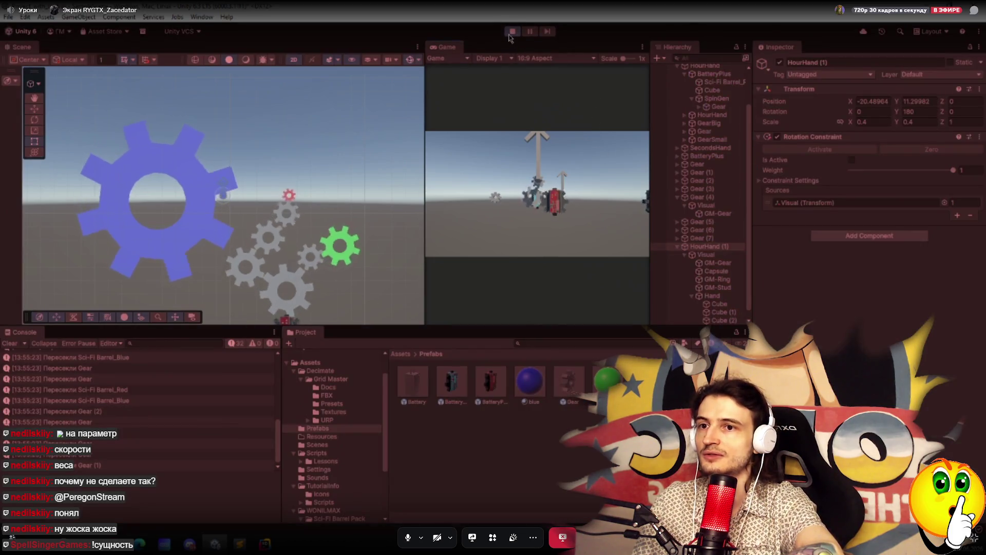
pyautogui.click(511, 33)
# Activate the Rotation Constraint, test it in Play mode, then select the large blue gear.
pyautogui.click(851, 186)
pyautogui.click(512, 32)
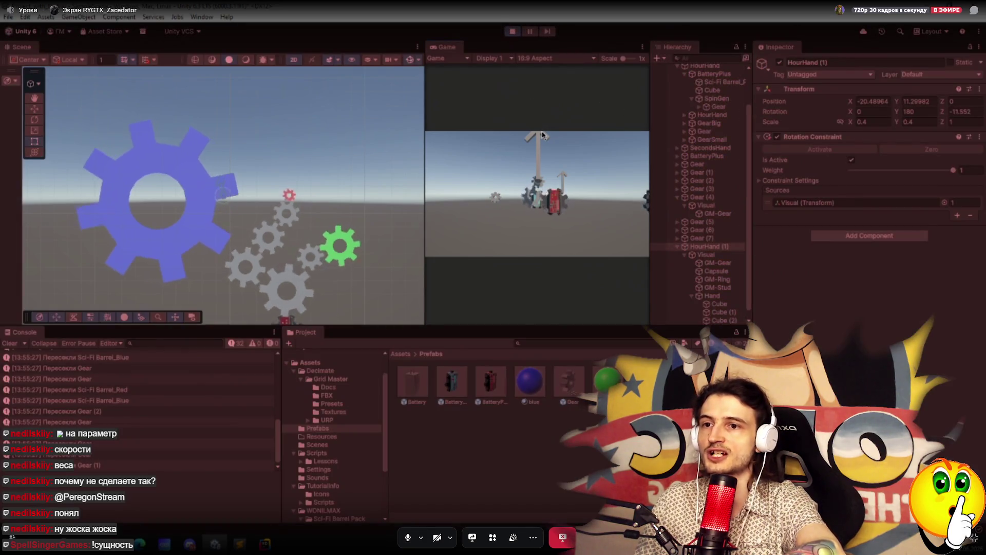
pyautogui.click(508, 31)
pyautogui.click(832, 176)
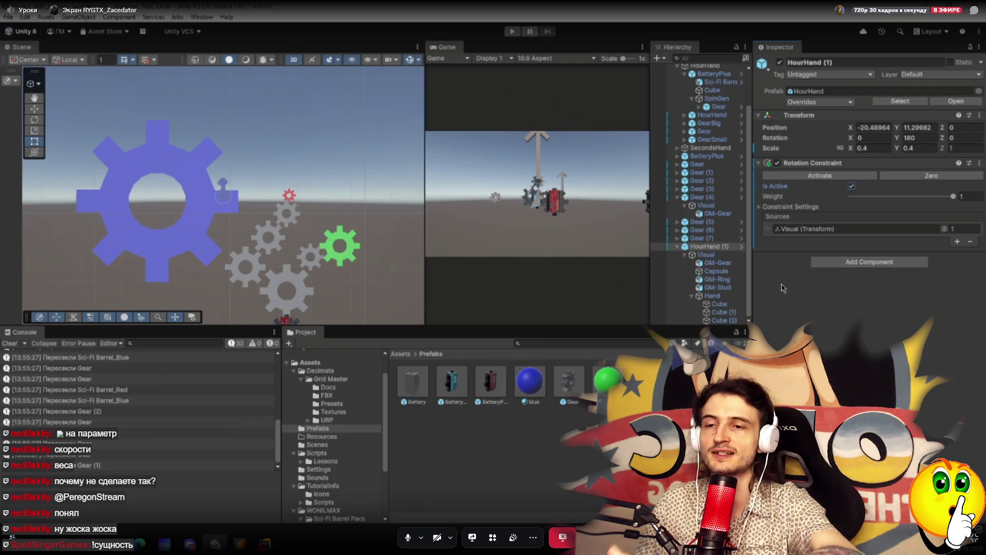
pyautogui.click(513, 32)
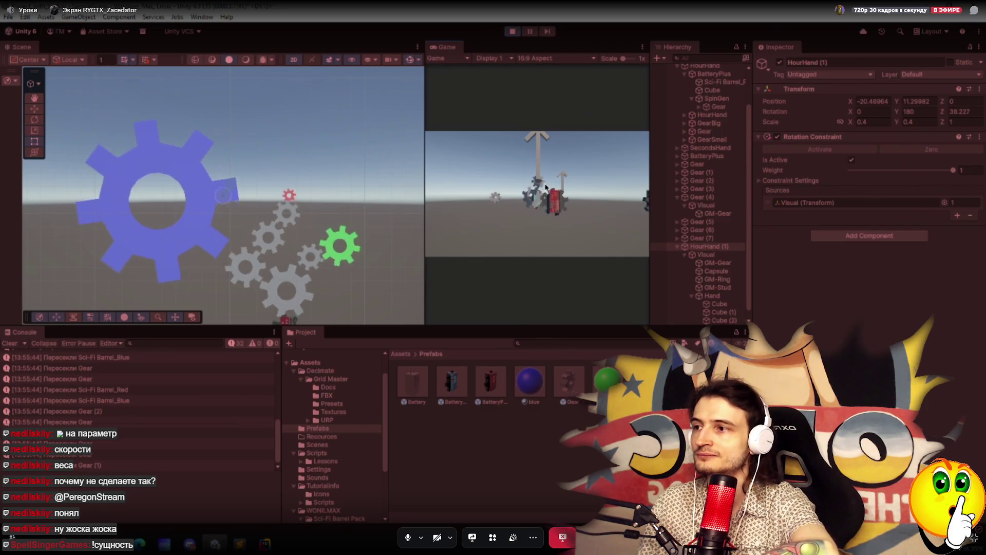
pyautogui.click(512, 31)
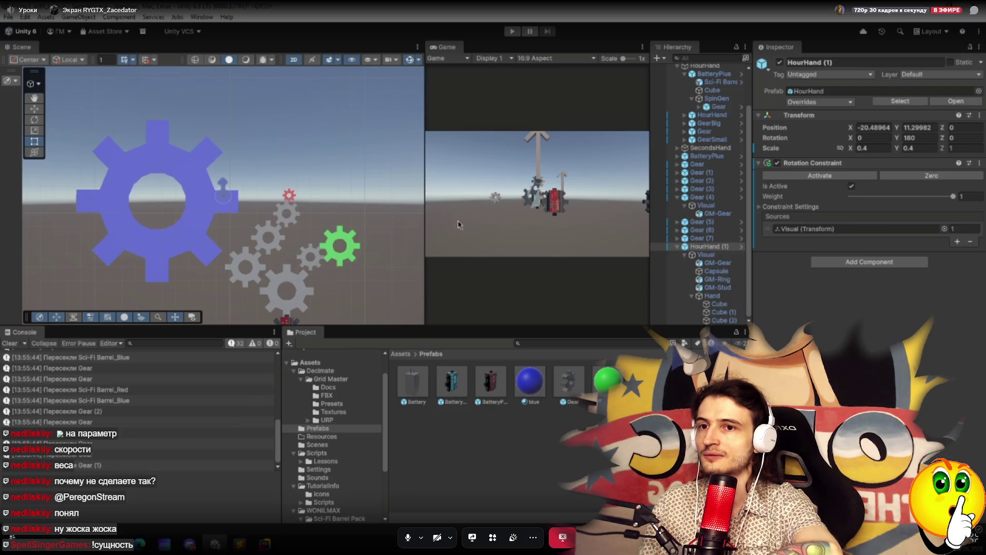
pyautogui.click(208, 184)
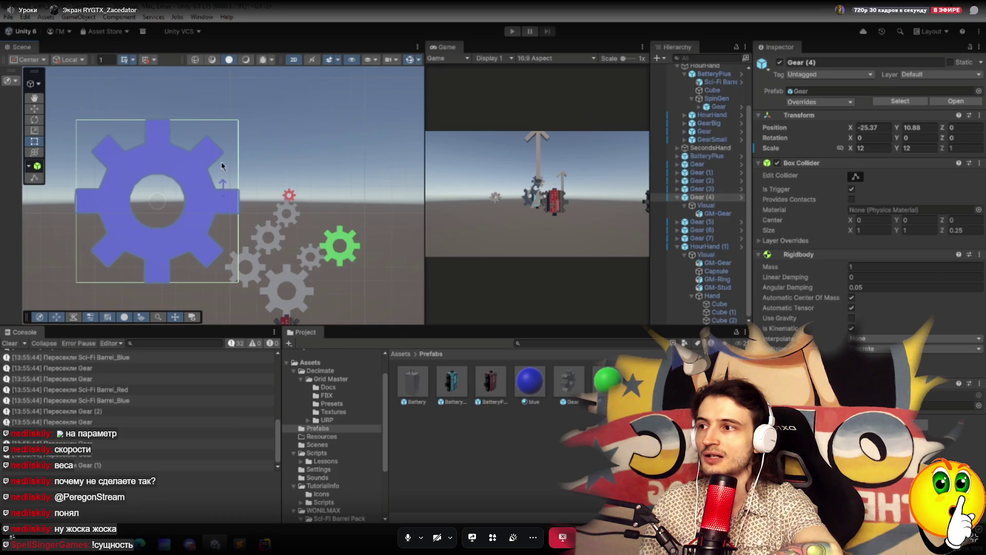
# With the Move tool active, play and stop the scene, then select the battery below the gears.
pyautogui.click(39, 110)
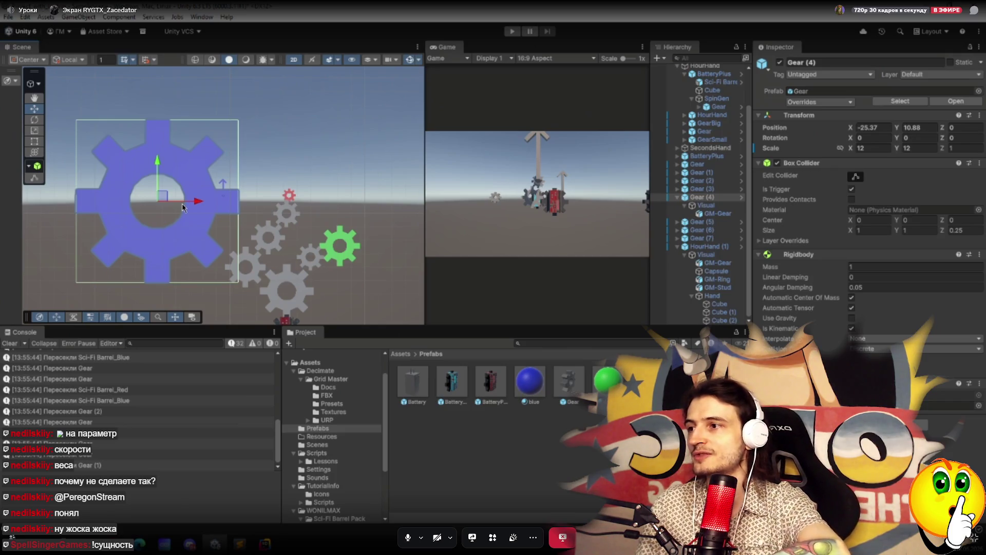
pyautogui.click(511, 32)
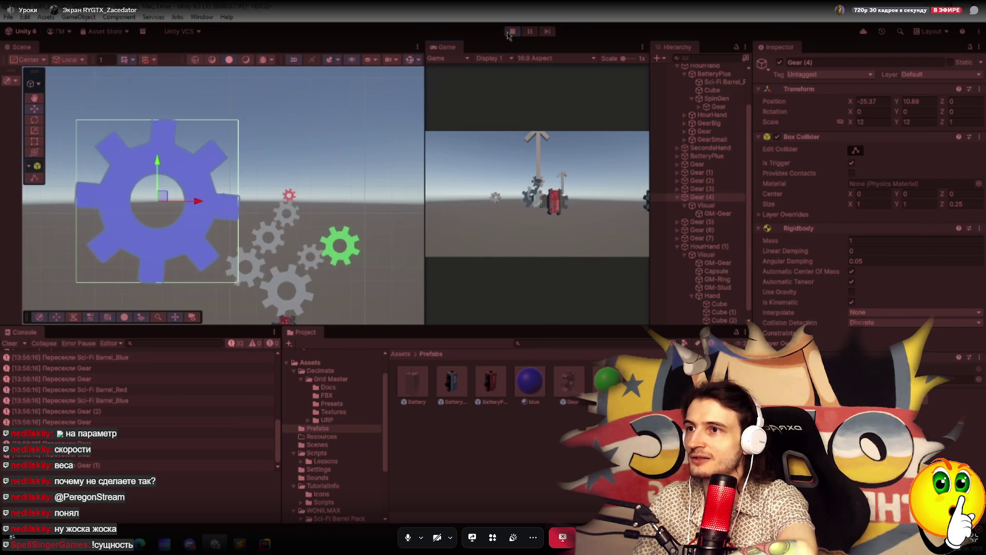
pyautogui.hotkey('ctrl', 'p')
pyautogui.moveTo(351, 305); pyautogui.dragTo(336, 233)
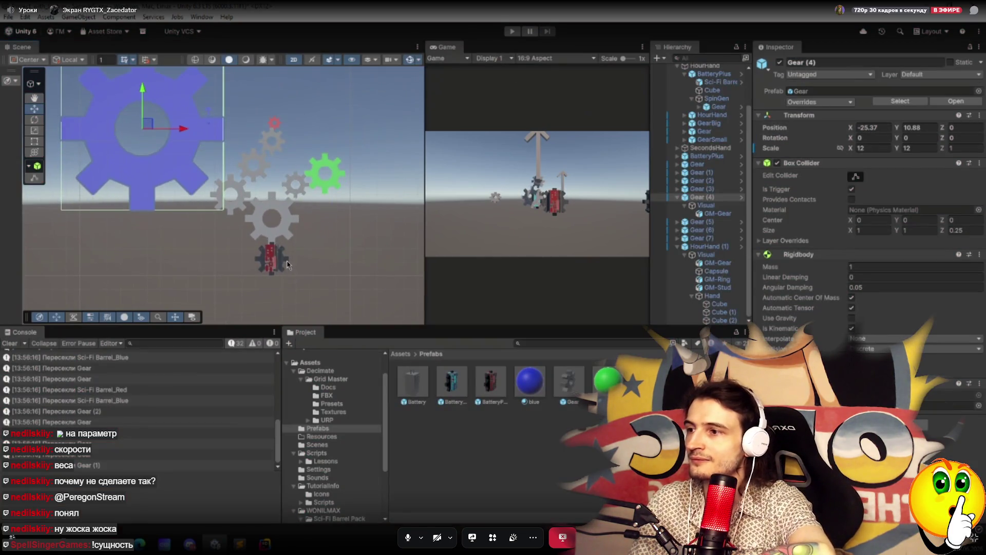
pyautogui.click(273, 265)
pyautogui.moveTo(345, 283); pyautogui.dragTo(340, 231)
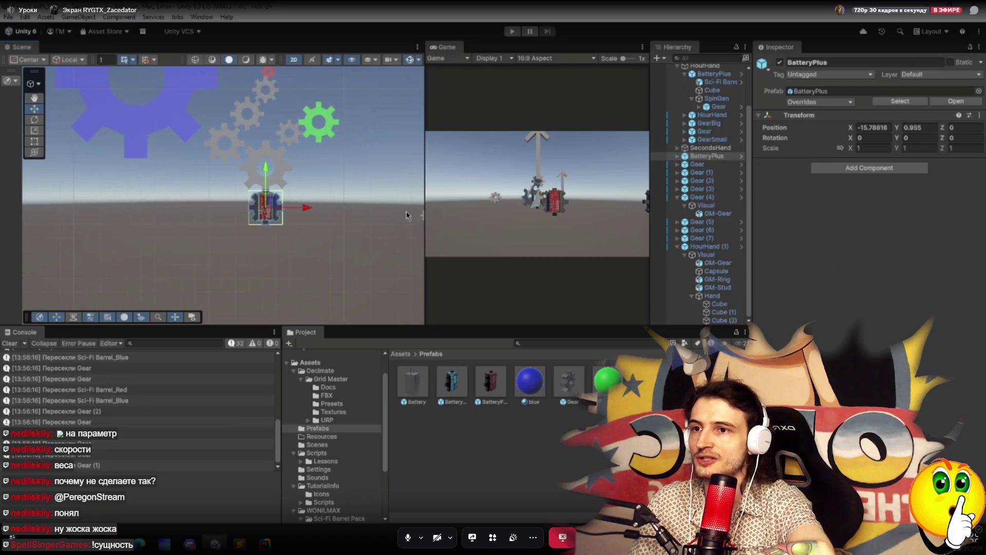
# Select the Sci-Fi Barrel_Red part inside BatteryPlus, then run the scene again.
pyautogui.click(677, 156)
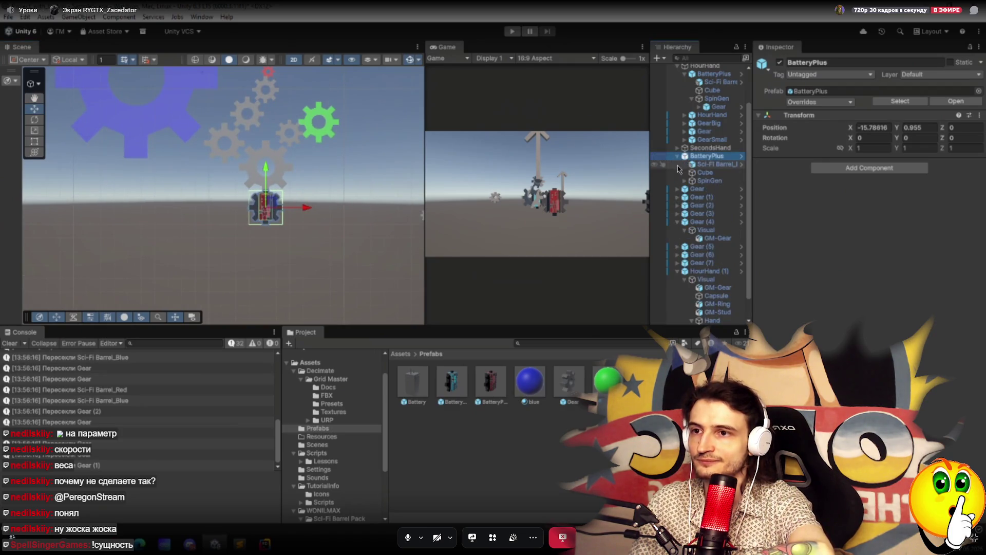
pyautogui.click(701, 163)
pyautogui.scroll(-1, 869, 206)
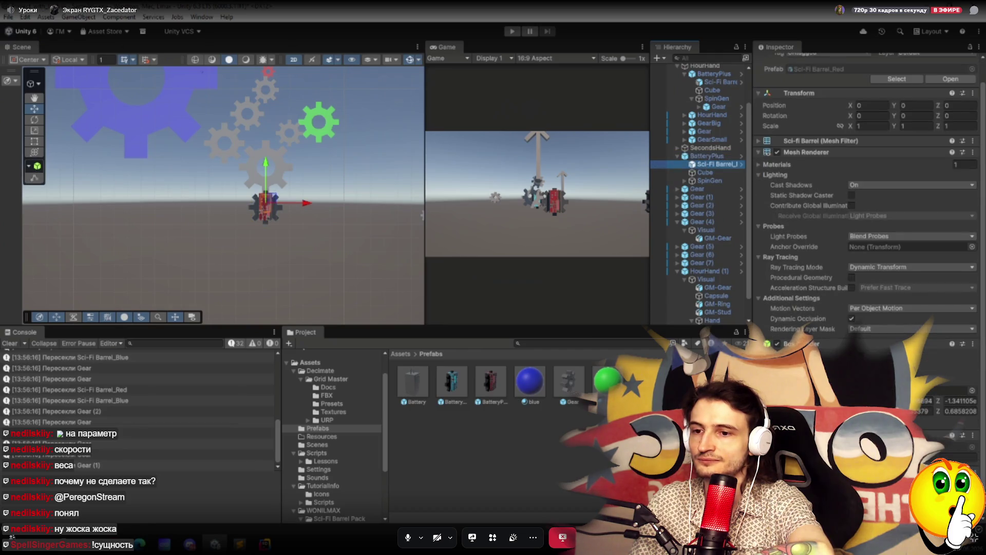
pyautogui.click(955, 456)
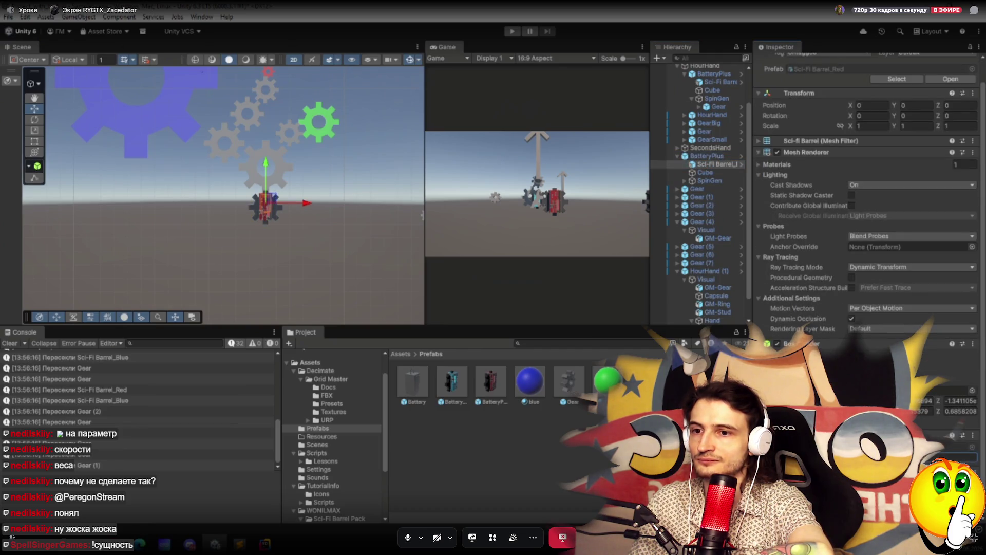
pyautogui.click(513, 32)
pyautogui.moveTo(366, 175); pyautogui.dragTo(369, 264)
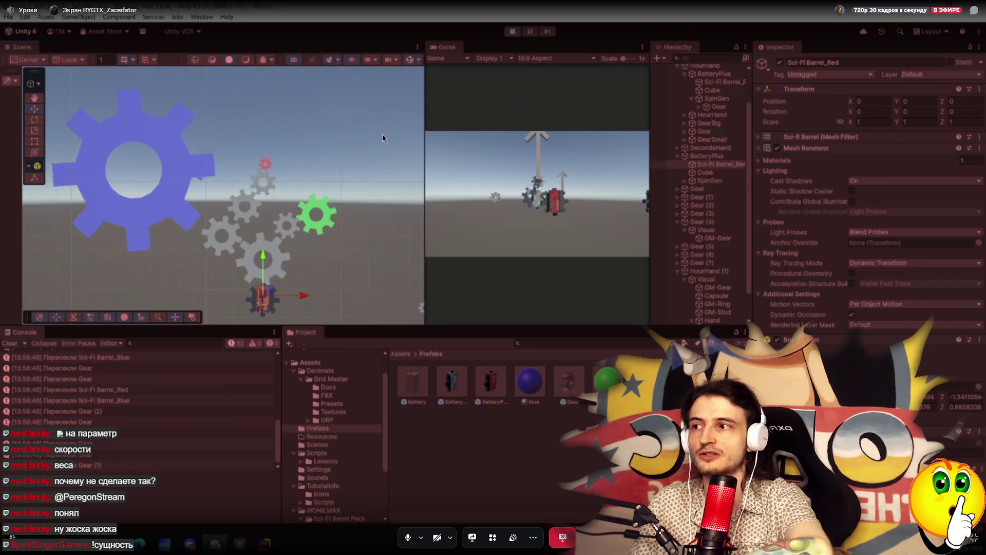
# Stop Play mode and duplicate HourHand (1) with Ctrl+D.
pyautogui.click(512, 33)
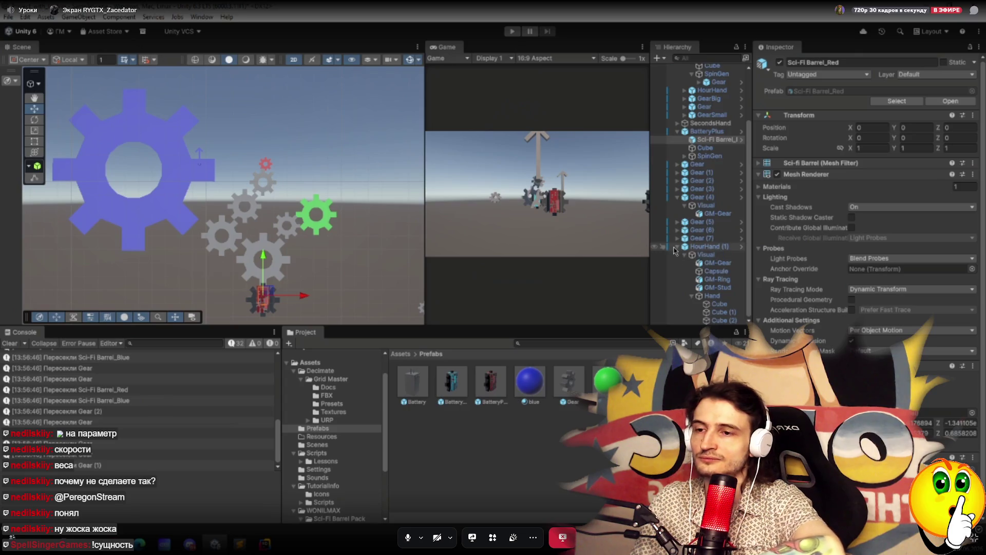
pyautogui.click(677, 247)
pyautogui.click(701, 313)
pyautogui.hotkey('ctrl', 'd')
pyautogui.hotkey('ctrl', 'd')
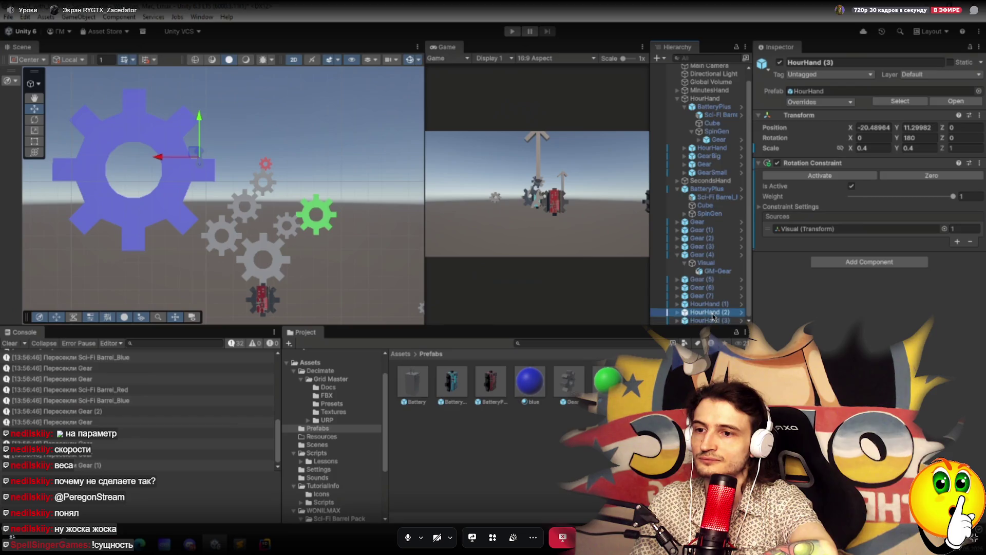
# Scale HourHand (2) to 0.8 on X and Y and expand it to show its parts.
pyautogui.click(874, 149)
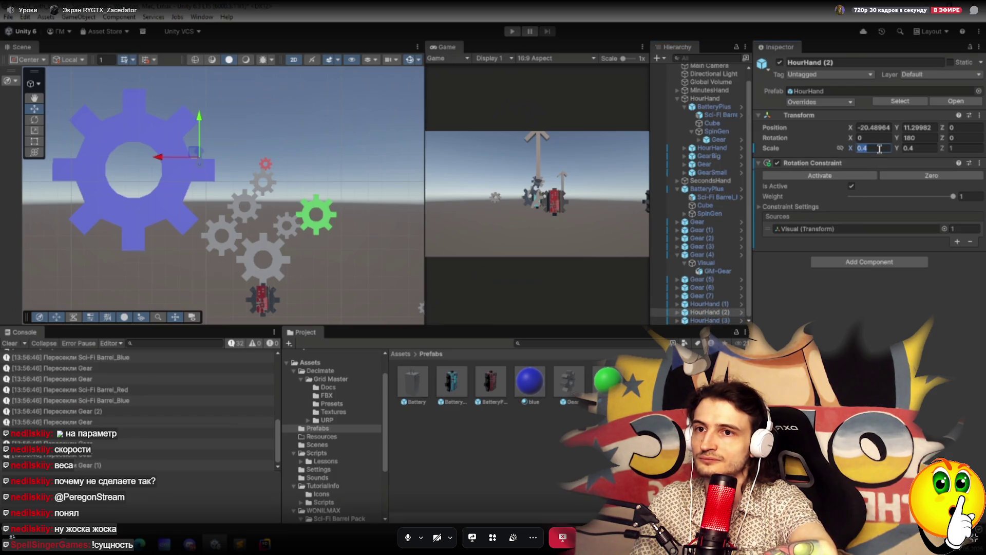
pyautogui.write('0.8')
pyautogui.click(924, 149)
pyautogui.write('0.8')
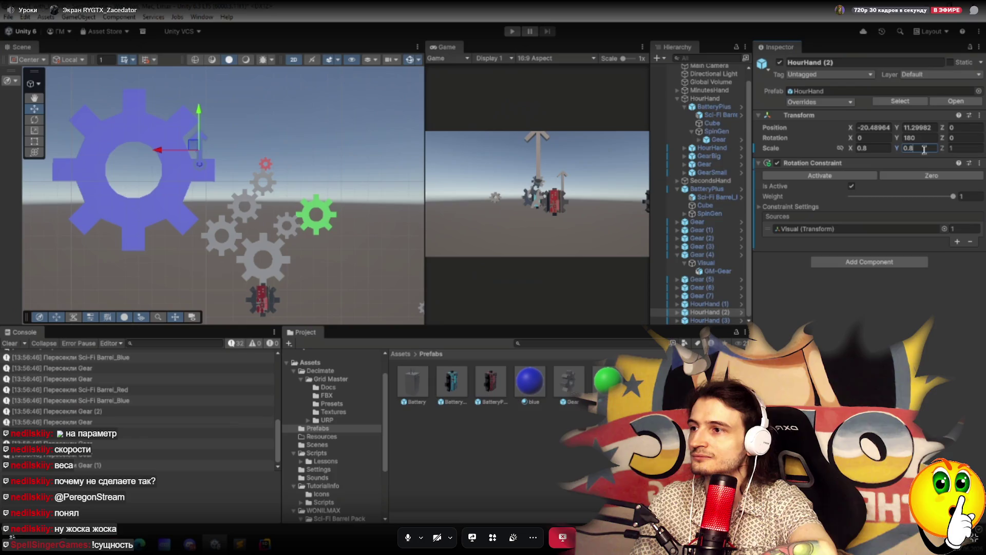
pyautogui.click(678, 314)
pyautogui.scroll(-3, 710, 286)
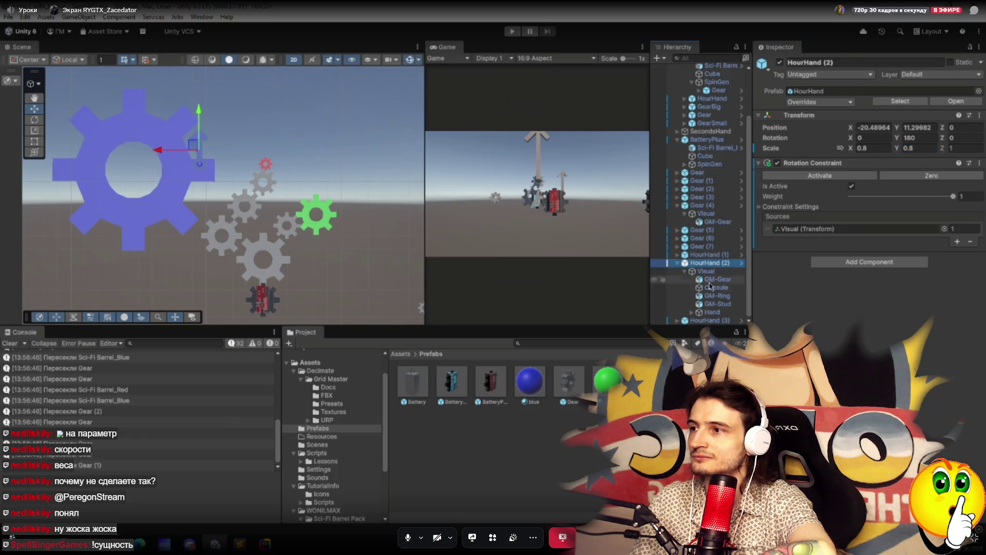
# Select the green gear, Gear (5), and reveal its Visual child in the Hierarchy.
pyautogui.moveTo(709, 284); pyautogui.dragTo(713, 282)
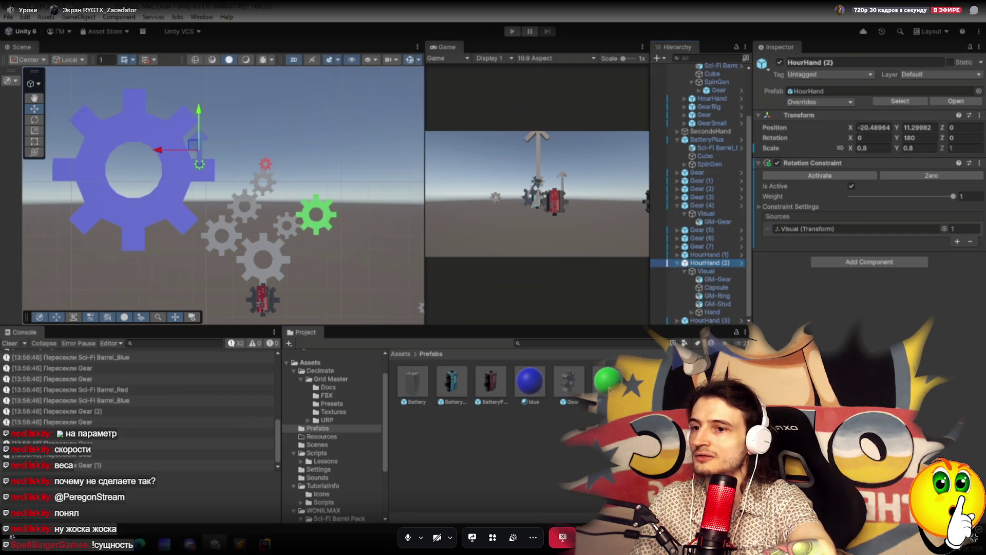
pyautogui.moveTo(721, 306); pyautogui.dragTo(733, 289)
pyautogui.scroll(-2, 733, 289)
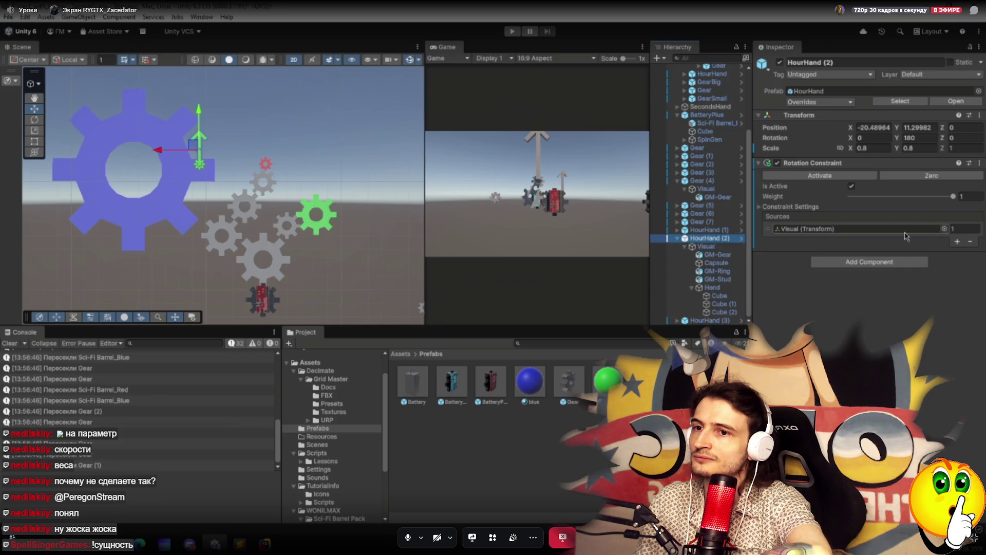
pyautogui.click(313, 212)
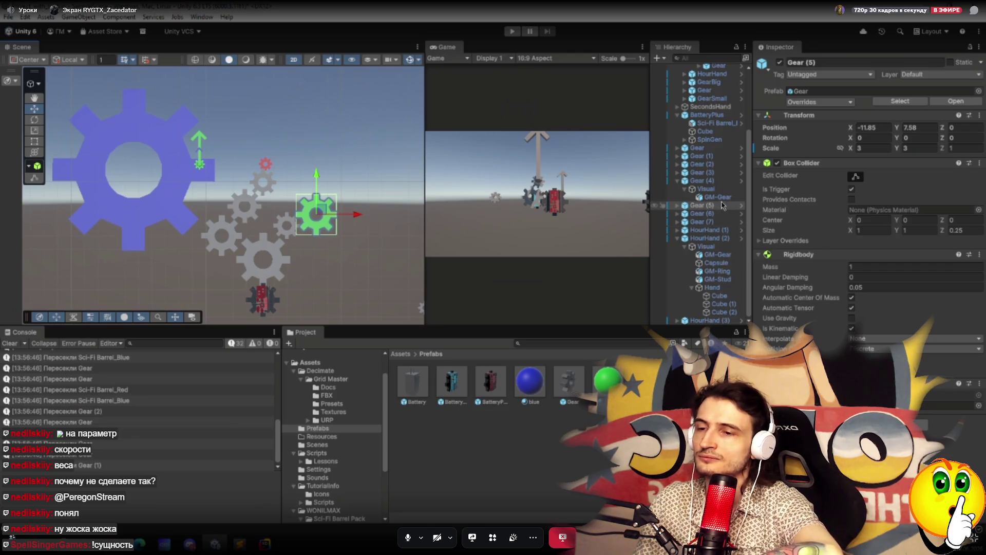
pyautogui.click(677, 205)
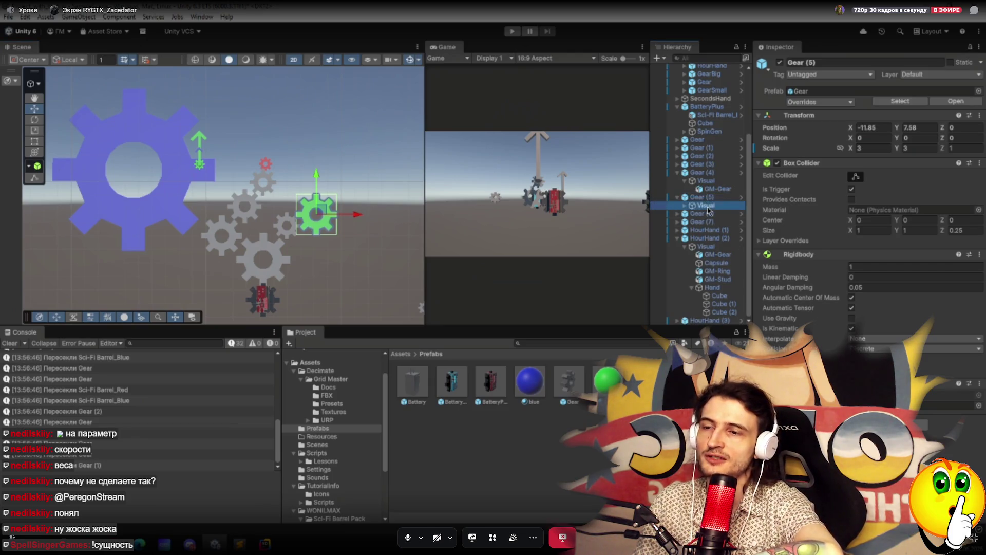
pyautogui.click(708, 206)
# Make Gear (5)'s Visual the source of HourHand (2)'s Rotation Constraint, then select HourHand (3).
pyautogui.click(678, 172)
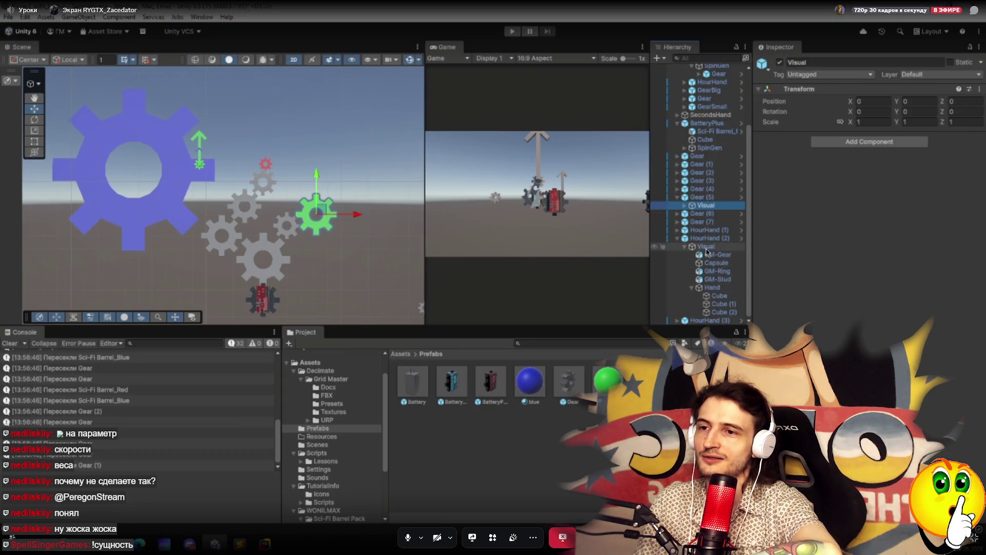
pyautogui.click(709, 239)
pyautogui.moveTo(707, 206)
pyautogui.mouseDown()
pyautogui.moveTo(822, 231)
pyautogui.moveTo(812, 239)
pyautogui.mouseUp()
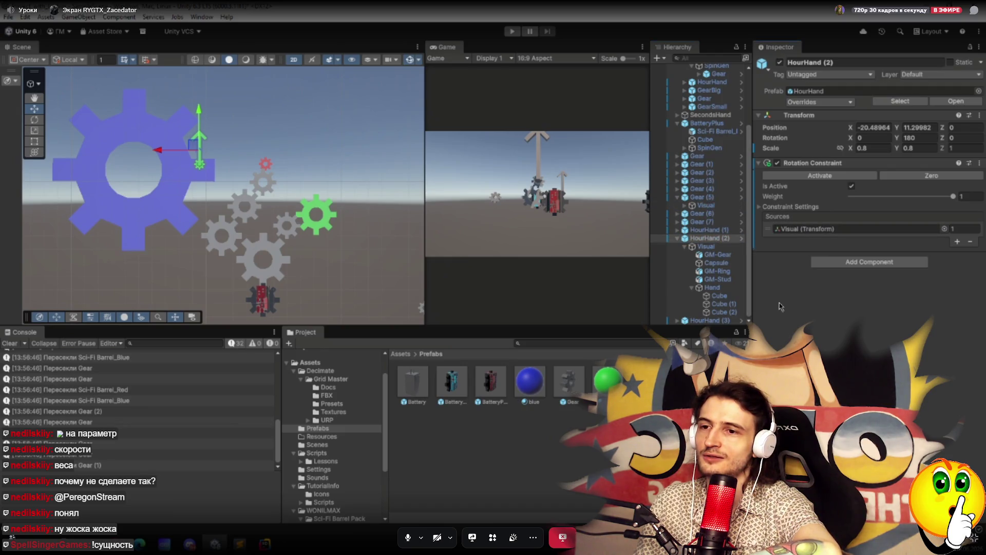
pyautogui.click(677, 322)
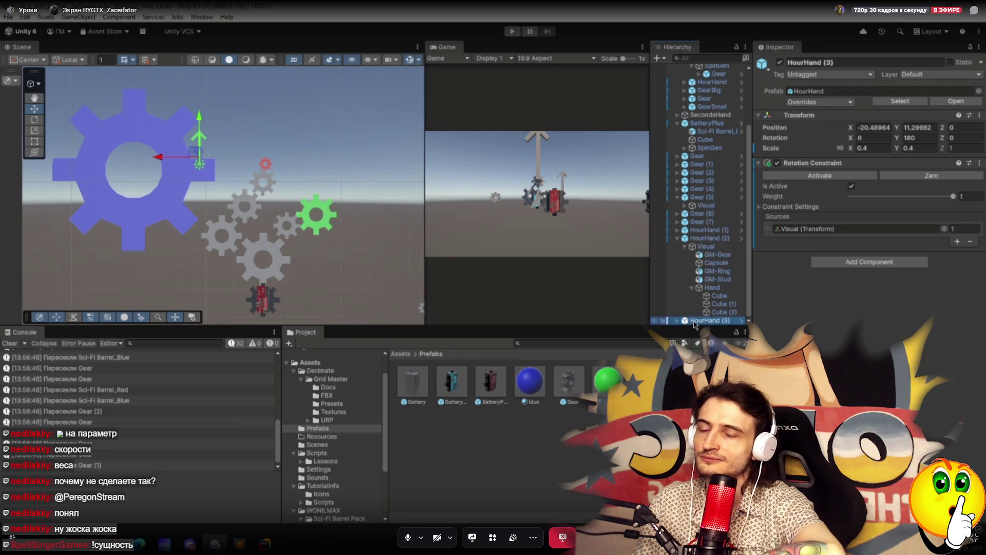
# Set HourHand (3)'s proportional scale to 1.2 and compare it with HourHand (2) at 0.8.
pyautogui.click(875, 148)
pyautogui.write('1')
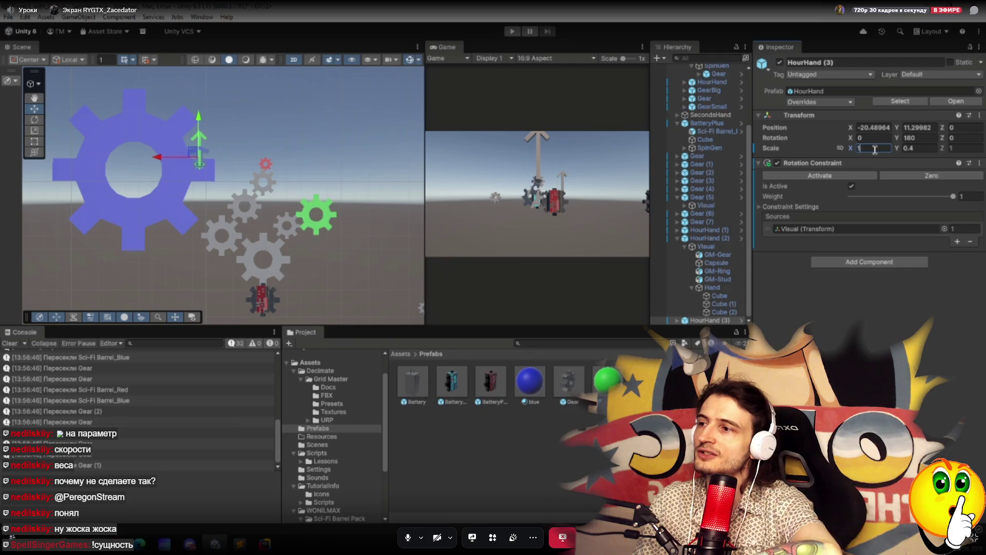
pyautogui.write('1.2')
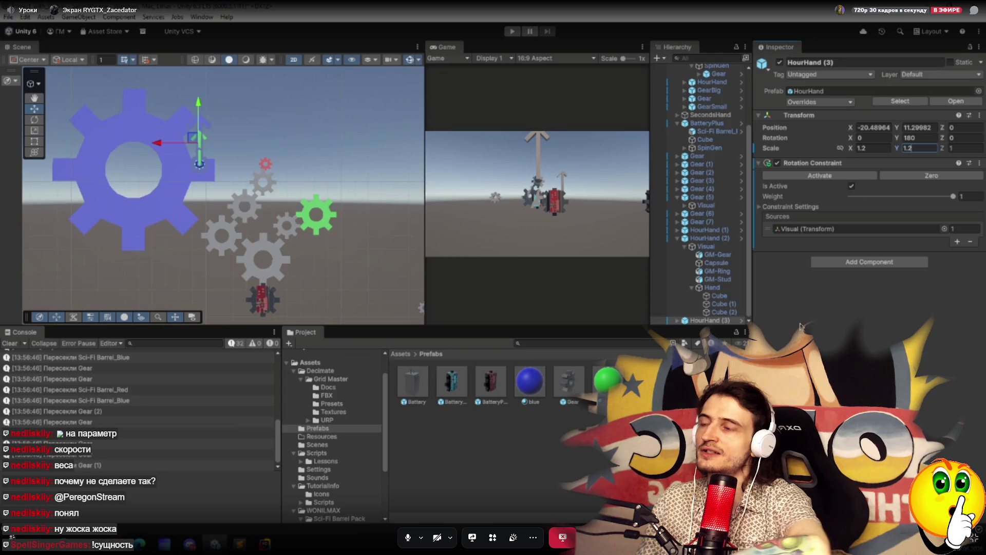
pyautogui.click(712, 239)
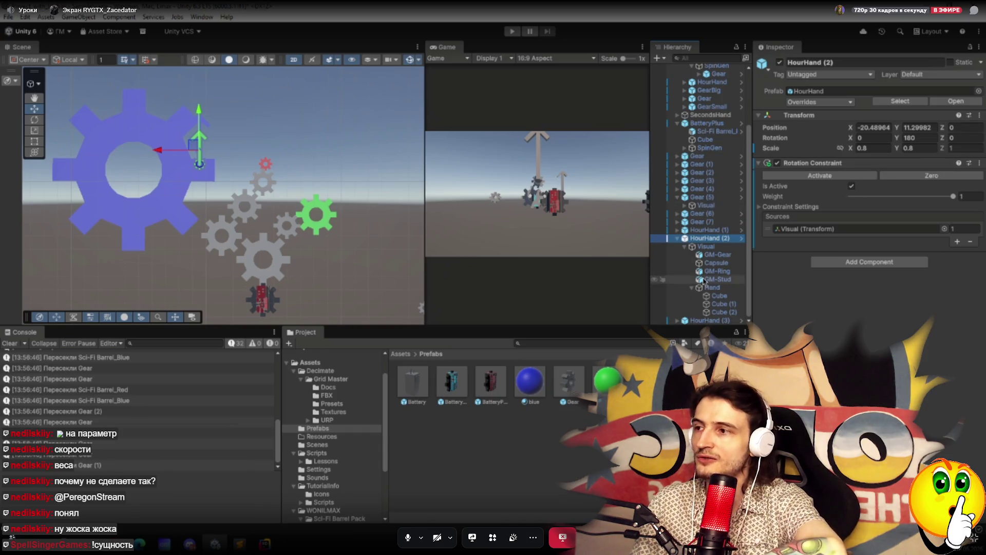
pyautogui.click(691, 320)
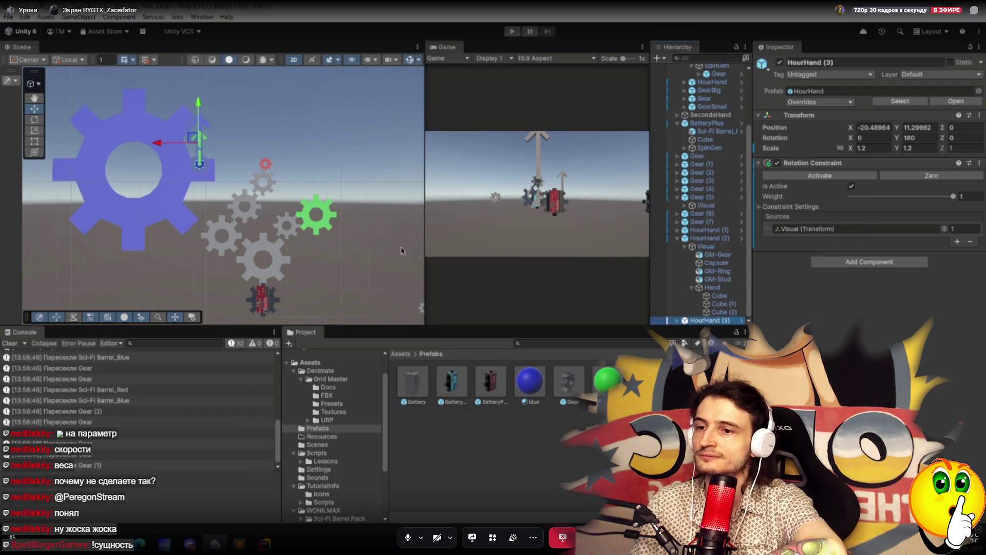
pyautogui.click(267, 165)
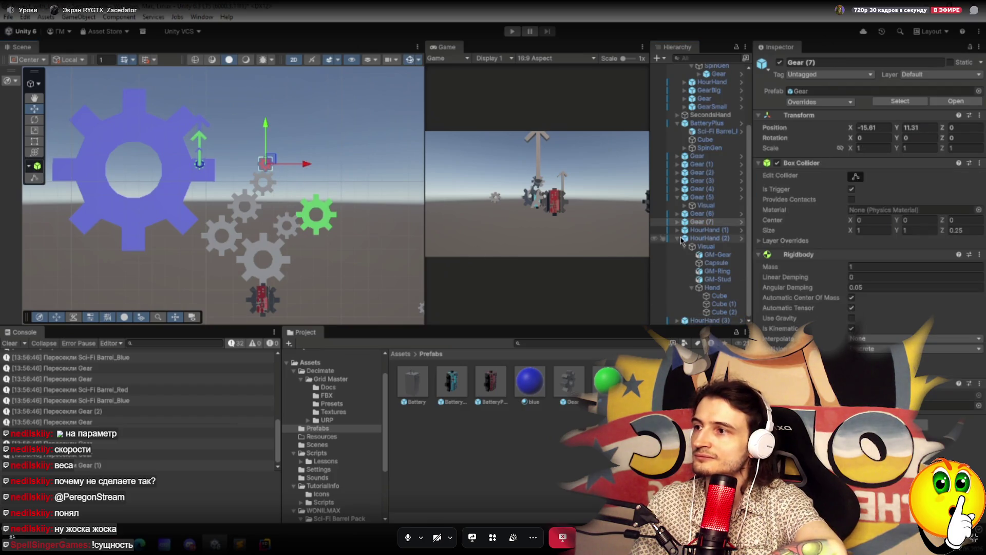
# Ping HourHand (3)'s Rotation Constraint source and expand its Visual child to list its parts.
pyautogui.click(678, 221)
pyautogui.click(678, 198)
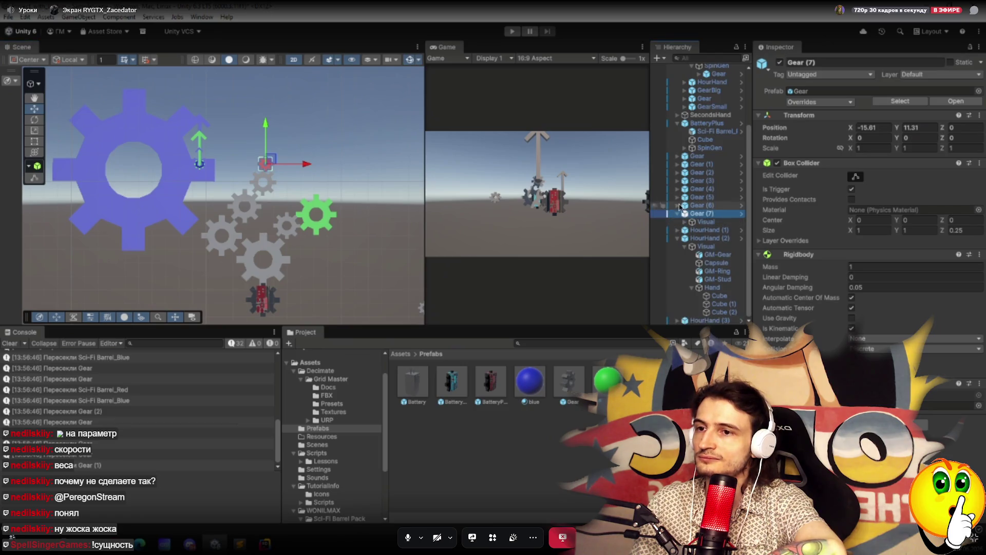
pyautogui.click(722, 320)
pyautogui.click(822, 229)
pyautogui.click(709, 320)
pyautogui.scroll(-1, 702, 272)
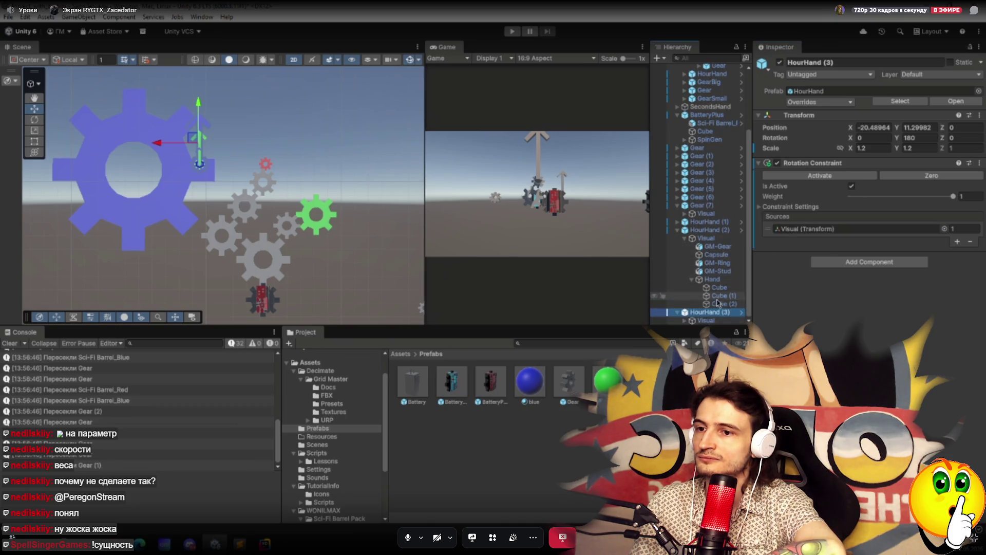
pyautogui.click(684, 321)
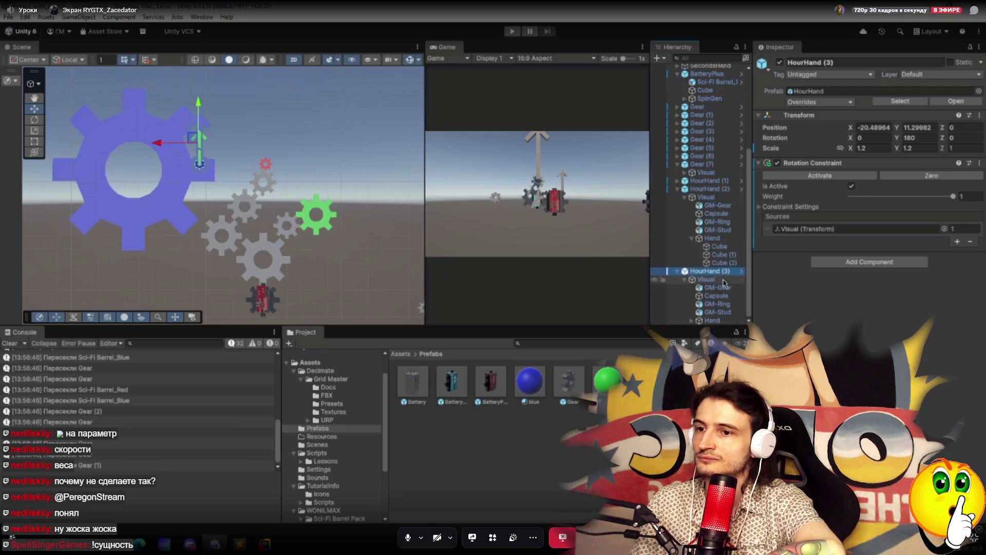
pyautogui.moveTo(714, 291)
pyautogui.mouseDown()
pyautogui.moveTo(720, 339)
pyautogui.moveTo(719, 307)
pyautogui.moveTo(698, 324)
pyautogui.moveTo(723, 307)
pyautogui.moveTo(720, 316)
pyautogui.mouseUp()
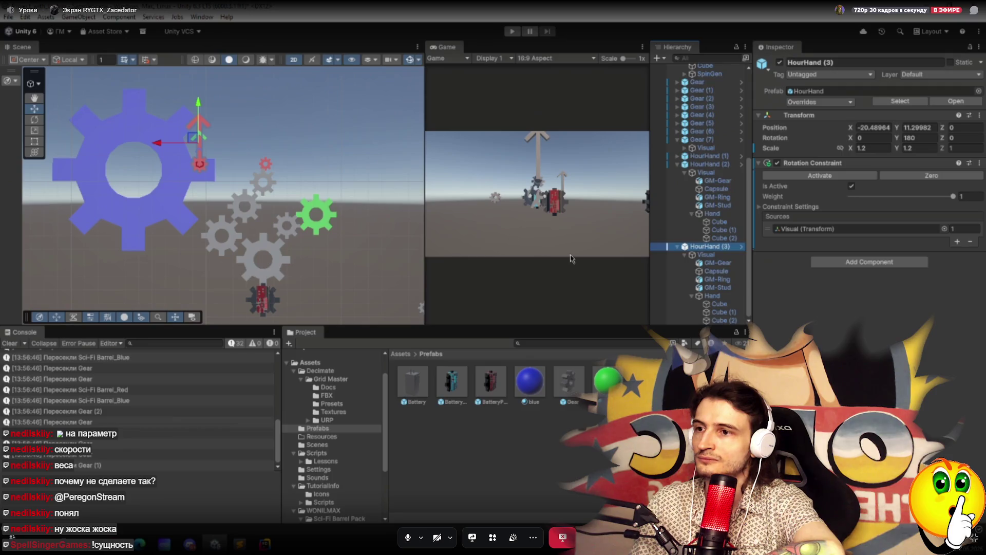
# Set HourHand (3) Position Z to -16.05 and HourHand (2) Position Z to -11.44.
pyautogui.click(943, 128)
pyautogui.moveTo(943, 130); pyautogui.dragTo(940, 131)
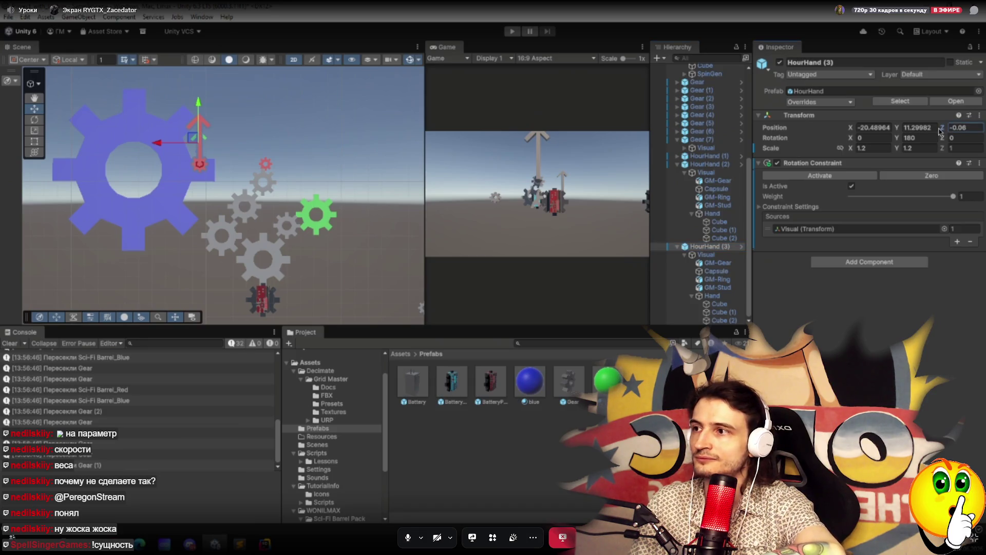
pyautogui.write('-16.05')
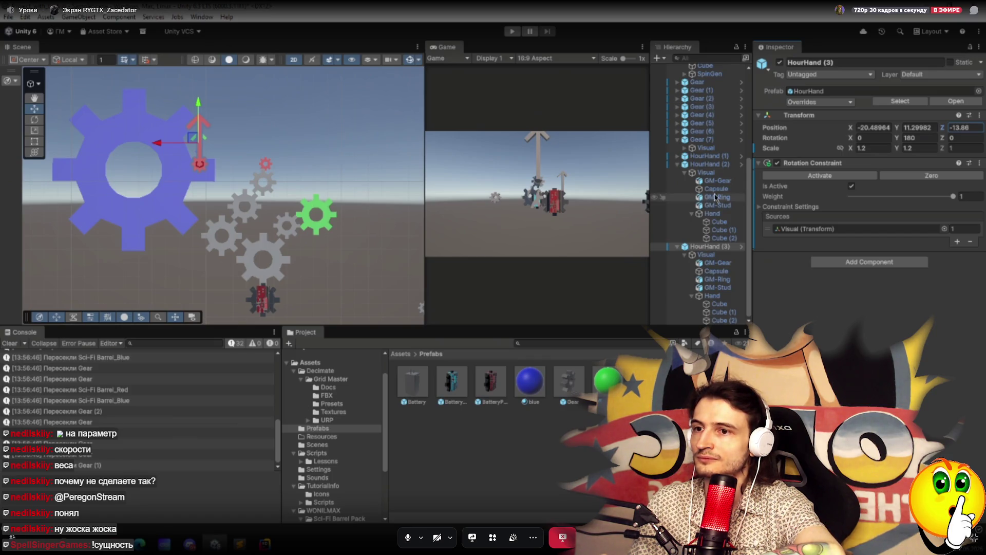
pyautogui.click(715, 166)
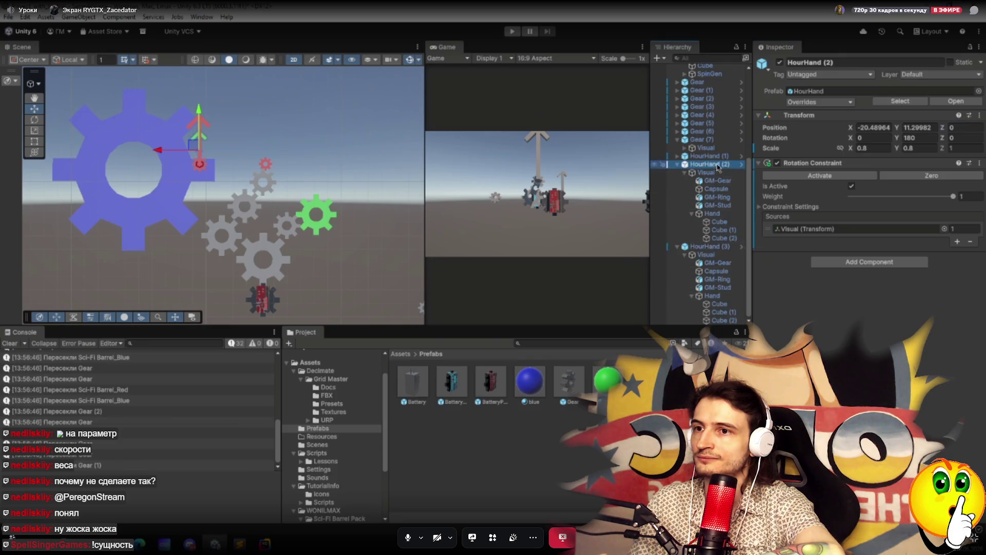
pyautogui.click(951, 127)
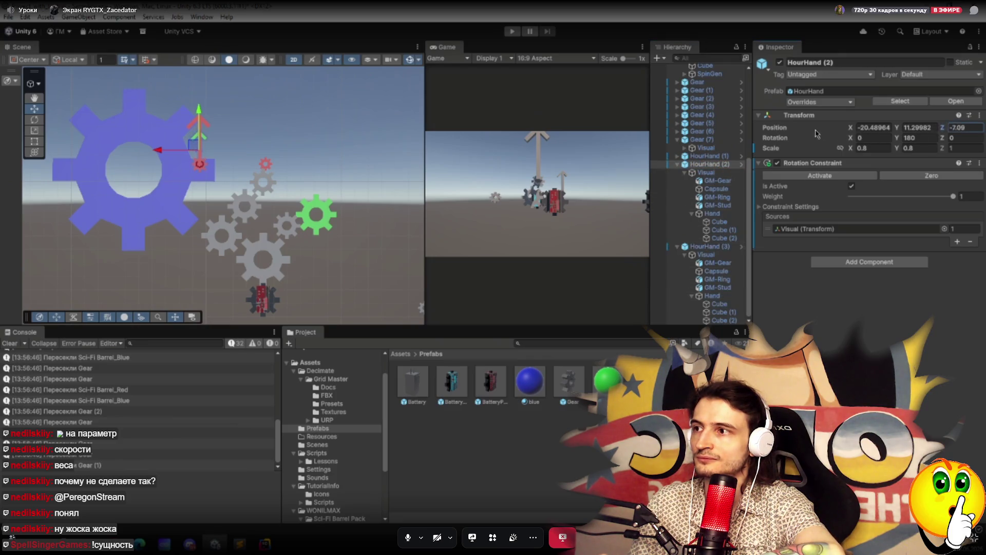
pyautogui.moveTo(754, 132); pyautogui.dragTo(746, 133)
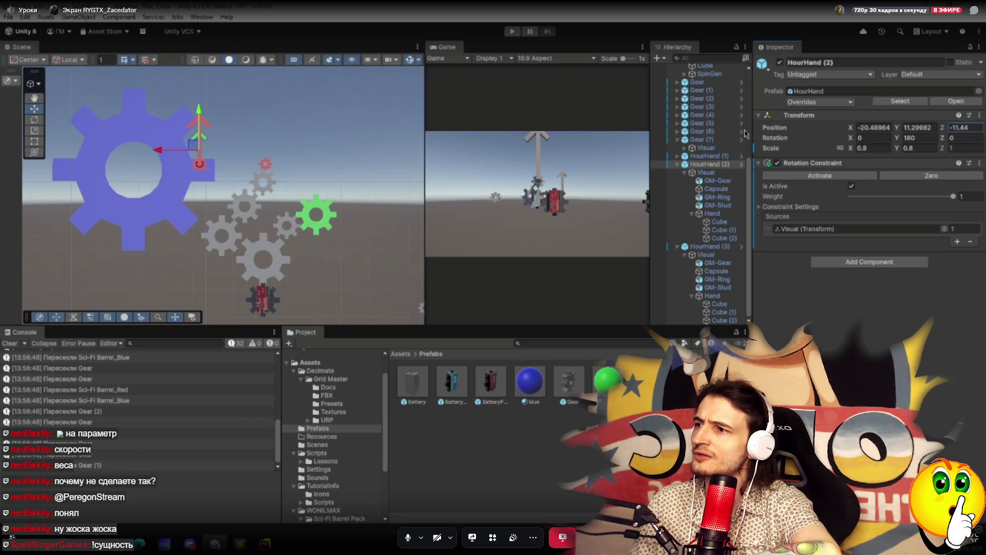
# Turn off 2D mode in the Scene view and pan to bring the hands into view.
pyautogui.click(300, 60)
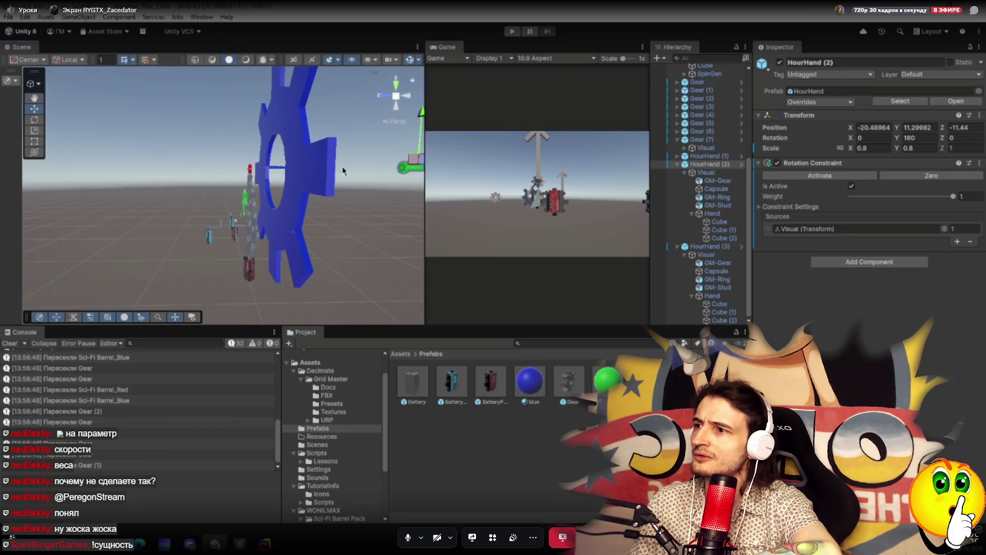
pyautogui.moveTo(384, 214)
pyautogui.mouseDown()
pyautogui.moveTo(236, 222)
pyautogui.moveTo(310, 218)
pyautogui.moveTo(257, 220)
pyautogui.moveTo(280, 219)
pyautogui.mouseUp()
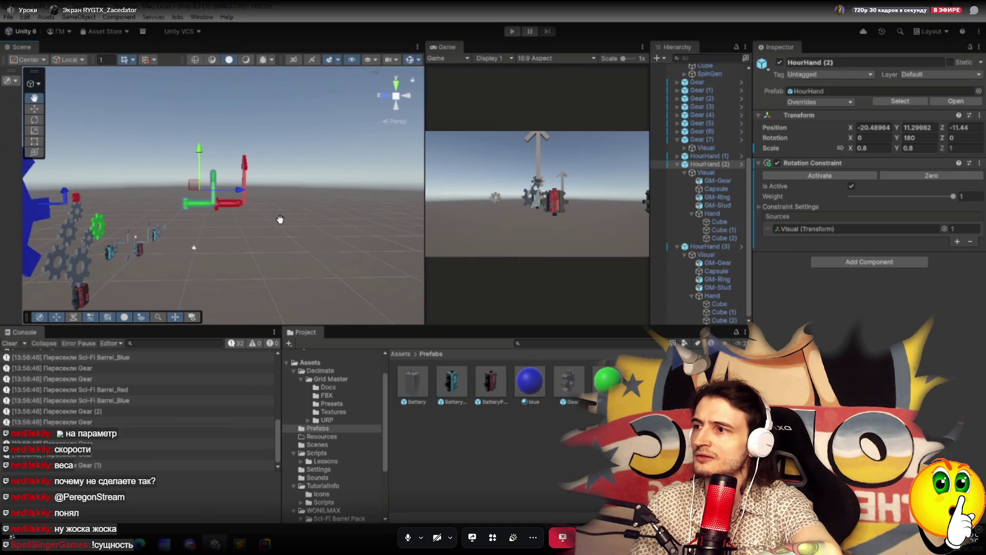
pyautogui.moveTo(280, 219); pyautogui.dragTo(281, 221)
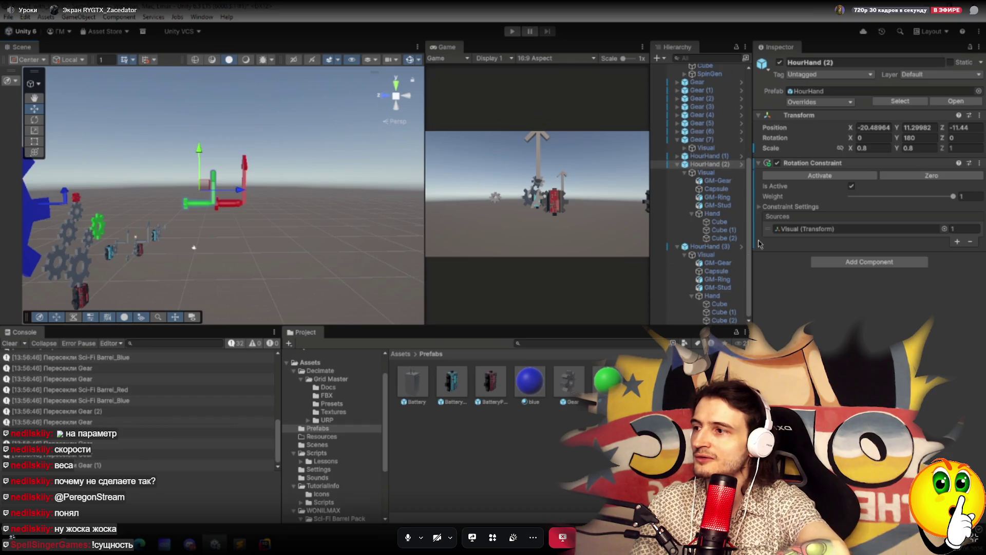
pyautogui.moveTo(705, 156); pyautogui.dragTo(704, 165)
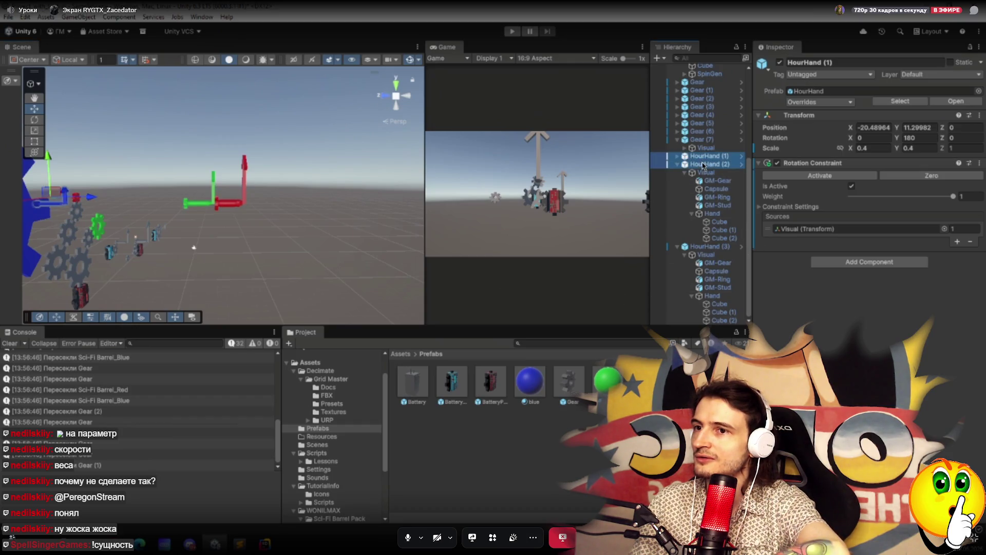
# With HourHand (1), (2) and (3) selected, drag them left and down using the Move gizmo.
pyautogui.keyDown('ctrl'); pyautogui.click(704, 165); pyautogui.keyUp('ctrl')
pyautogui.keyDown('ctrl'); pyautogui.click(709, 247); pyautogui.keyUp('ctrl')
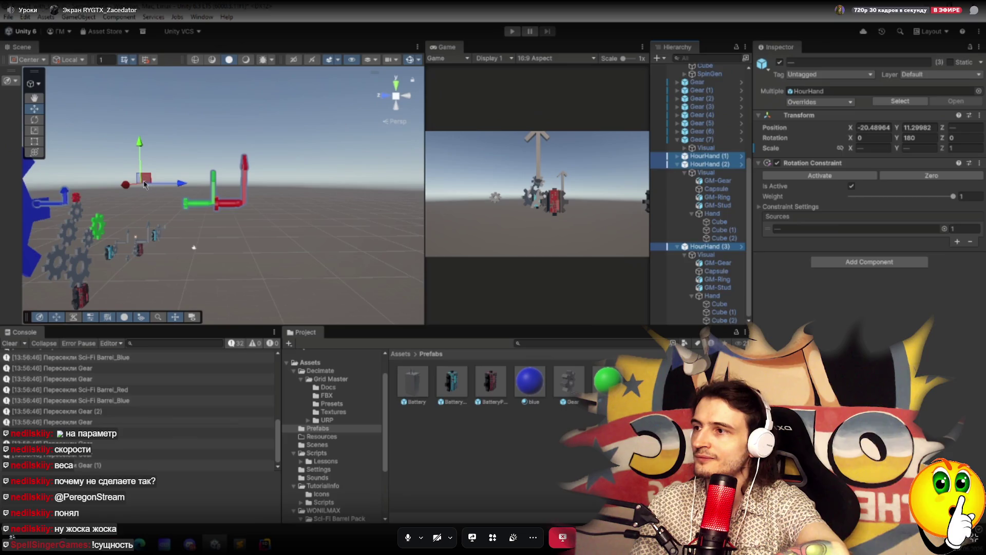
pyautogui.moveTo(126, 194)
pyautogui.mouseDown()
pyautogui.moveTo(211, 189)
pyautogui.moveTo(189, 189)
pyautogui.moveTo(183, 251)
pyautogui.moveTo(50, 244)
pyautogui.mouseUp()
pyautogui.moveTo(219, 154)
pyautogui.mouseDown()
pyautogui.moveTo(218, 301)
pyautogui.moveTo(218, 255)
pyautogui.moveTo(218, 283)
pyautogui.moveTo(219, 272)
pyautogui.mouseUp()
pyautogui.moveTo(218, 273)
pyautogui.mouseDown()
pyautogui.moveTo(298, 279)
pyautogui.moveTo(197, 265)
pyautogui.moveTo(231, 249)
pyautogui.moveTo(179, 235)
pyautogui.moveTo(108, 229)
pyautogui.moveTo(167, 233)
pyautogui.mouseUp()
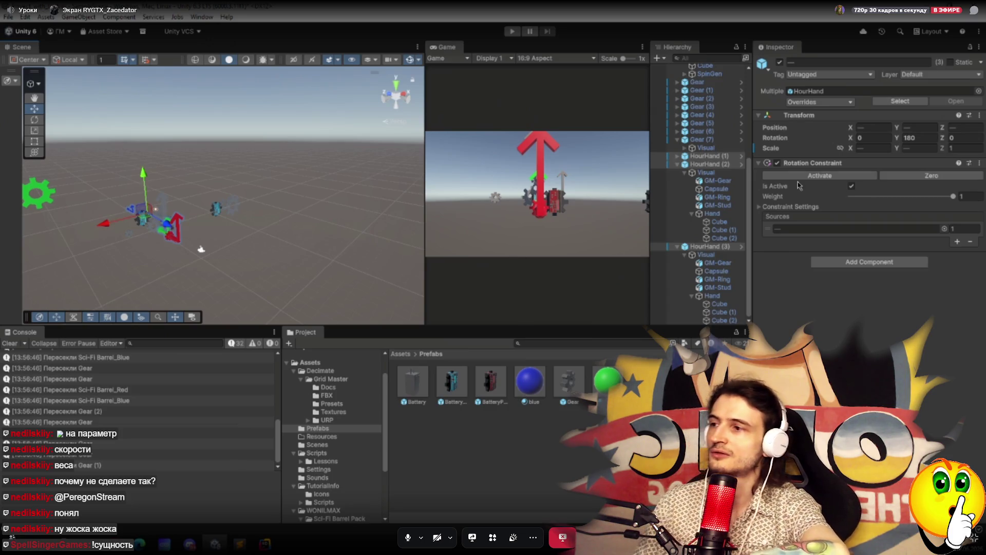
pyautogui.click(708, 246)
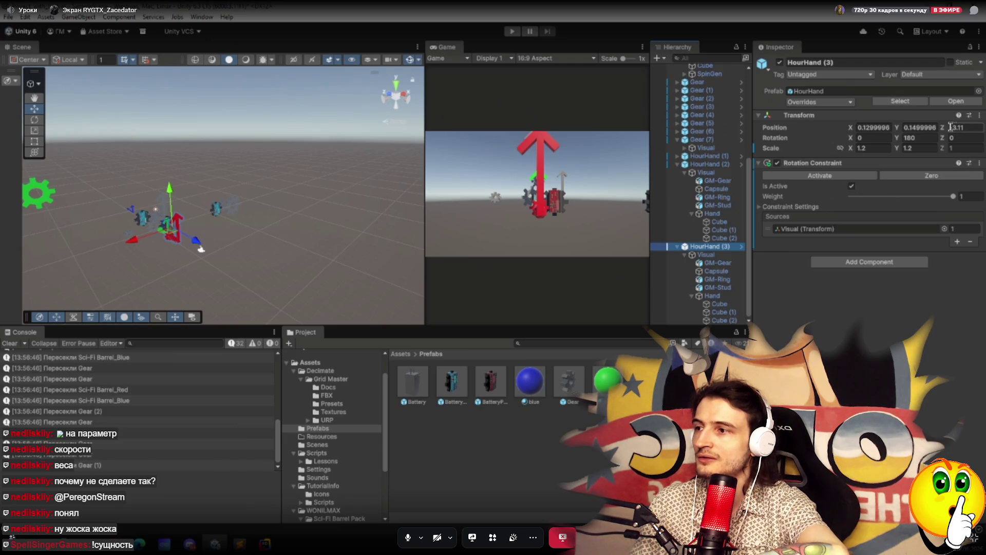
# Set Position Z to -4 for HourHand (3), -3.5 for HourHand (2) and -2 for HourHand (1).
pyautogui.moveTo(945, 130)
pyautogui.mouseDown()
pyautogui.moveTo(922, 137)
pyautogui.moveTo(981, 136)
pyautogui.moveTo(6, 136)
pyautogui.moveTo(979, 138)
pyautogui.moveTo(939, 141)
pyautogui.mouseUp()
pyautogui.click(972, 128)
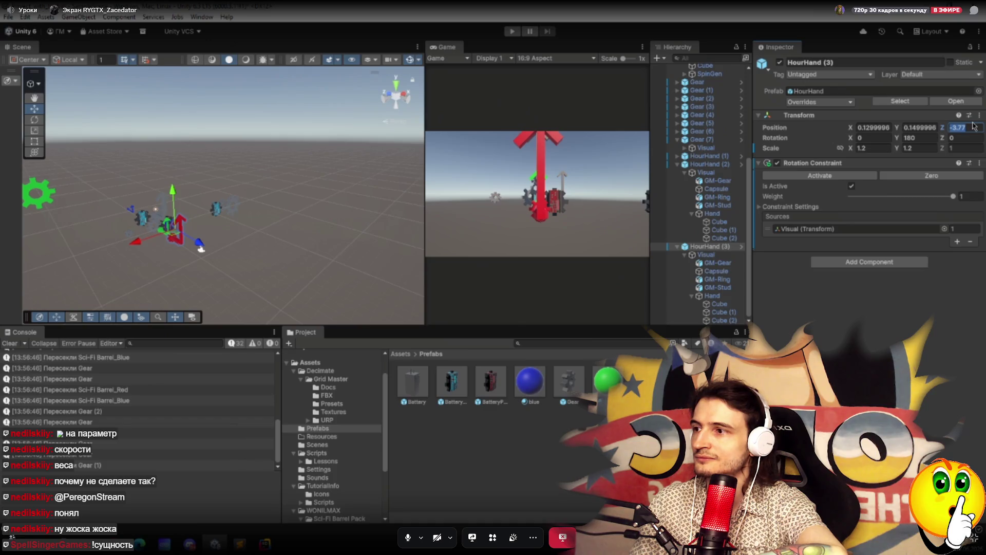
pyautogui.write('-4')
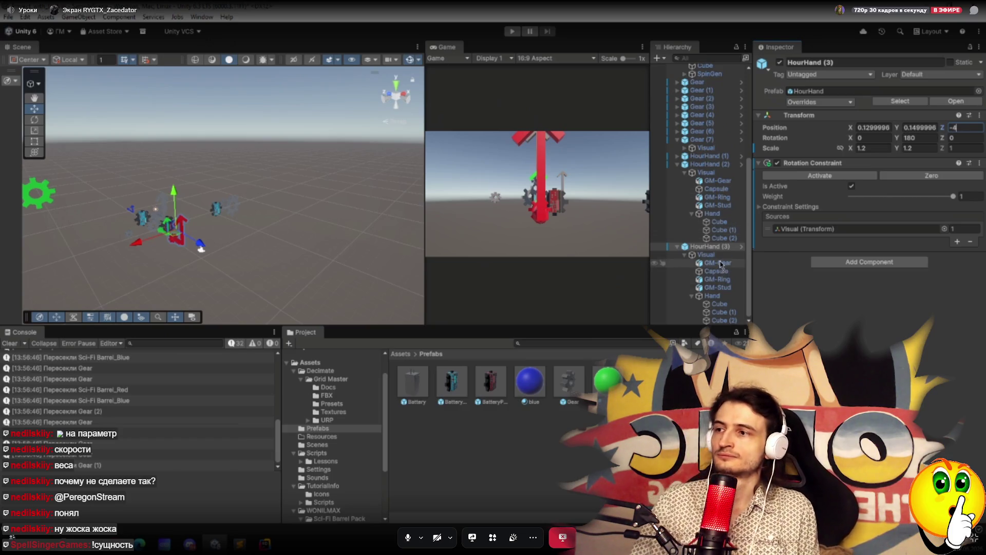
pyautogui.click(710, 164)
pyautogui.click(969, 127)
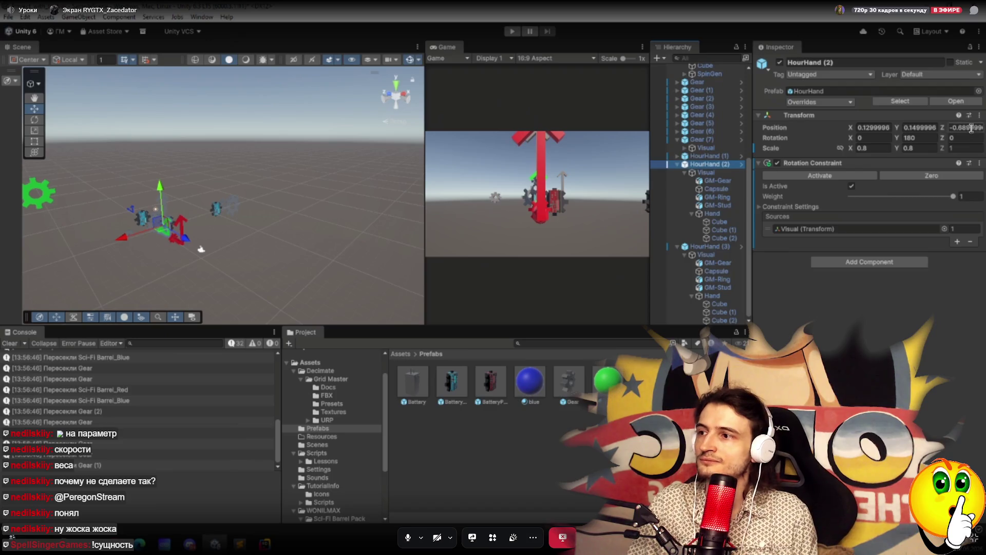
pyautogui.write('-3.5')
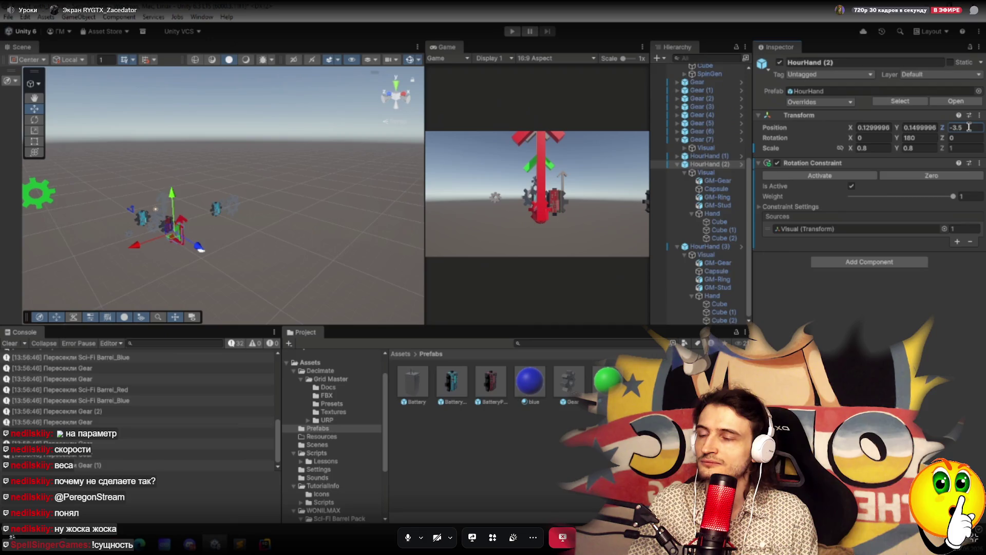
pyautogui.click(710, 155)
pyautogui.click(971, 128)
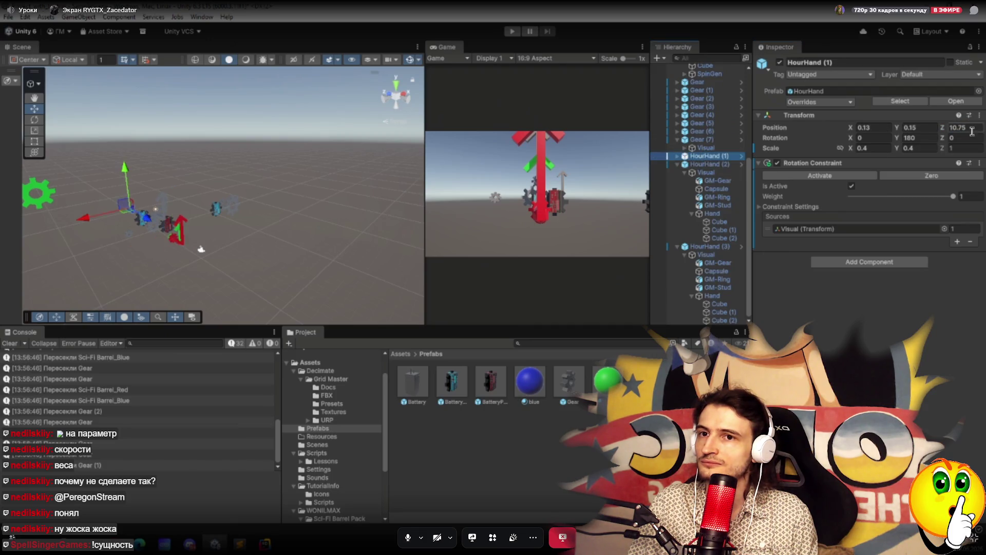
pyautogui.write('-2')
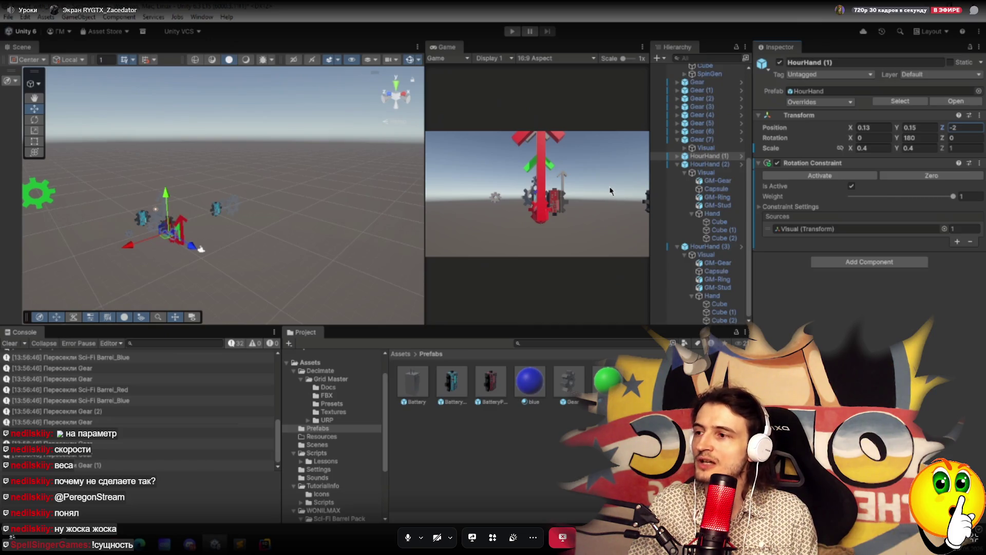
# Select the Main Camera and orbit the Scene view to judge the hands' depth against it.
pyautogui.scroll(2, 254, 252)
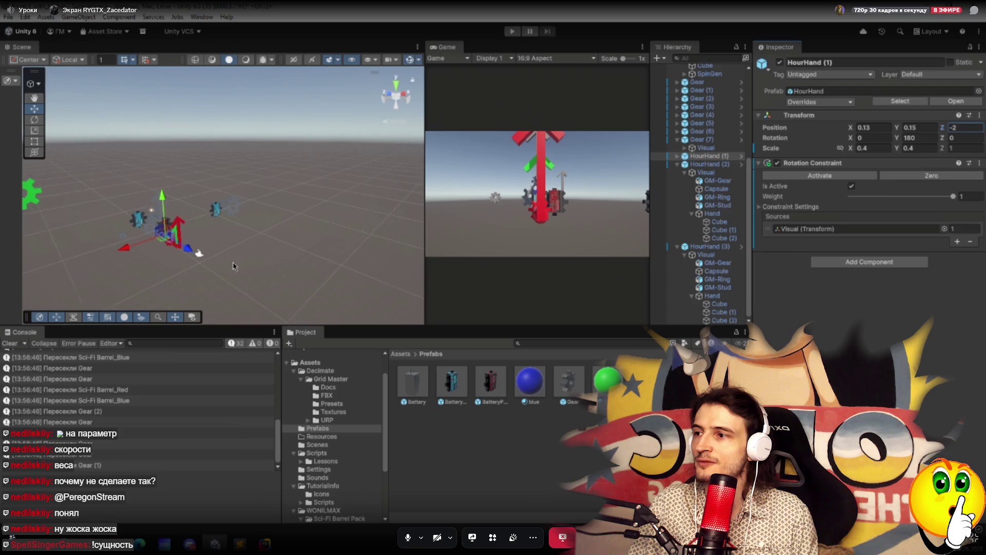
pyautogui.scroll(6, 704, 93)
pyautogui.click(709, 76)
pyautogui.moveTo(256, 261)
pyautogui.mouseDown()
pyautogui.moveTo(361, 318)
pyautogui.moveTo(353, 317)
pyautogui.mouseUp()
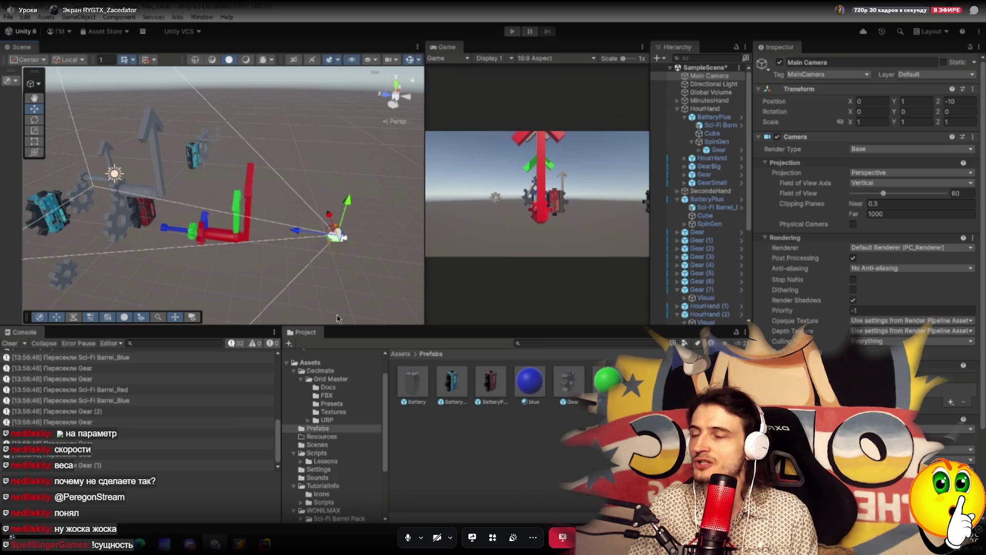
pyautogui.scroll(-3, 696, 267)
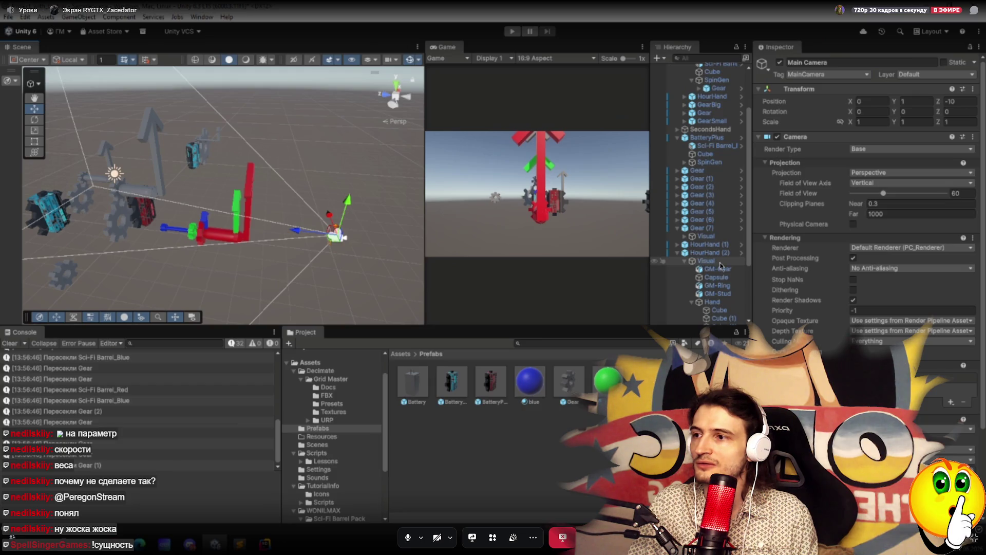
pyautogui.scroll(-2, 718, 267)
pyautogui.scroll(-2, 717, 266)
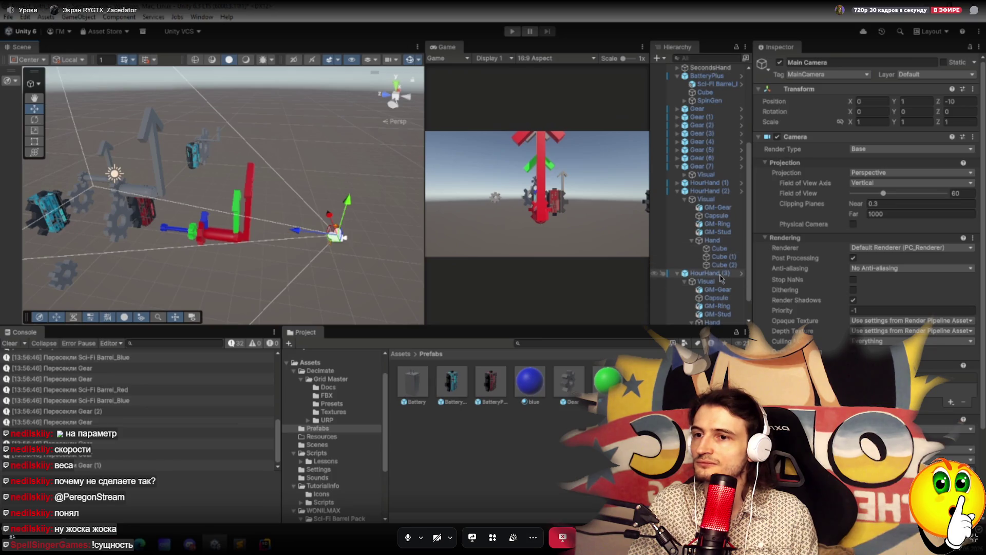
pyautogui.click(721, 276)
# Set HourHand (3) Z to -2.5 and HourHand (1) Z to -4, then enter Play mode.
pyautogui.click(973, 128)
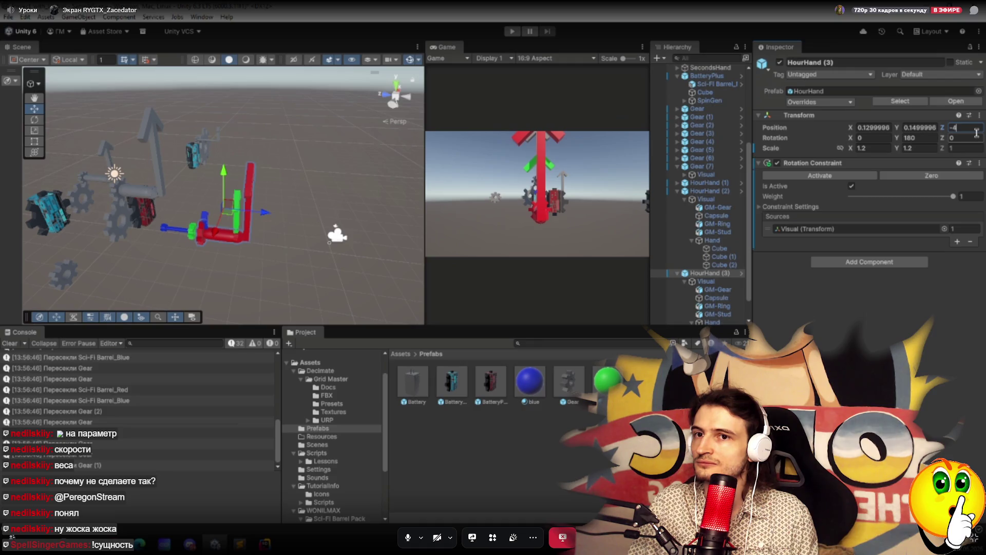
pyautogui.write('2.5')
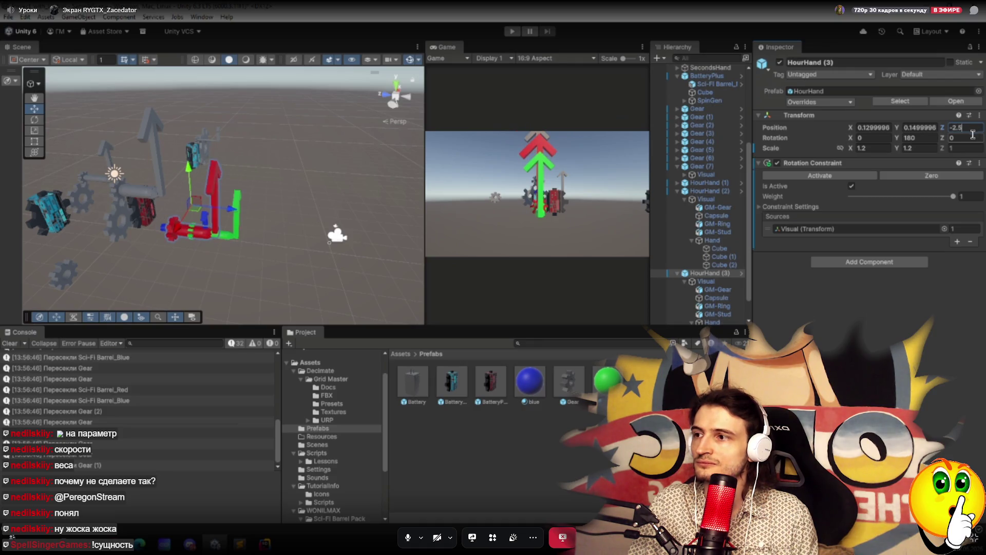
pyautogui.click(709, 184)
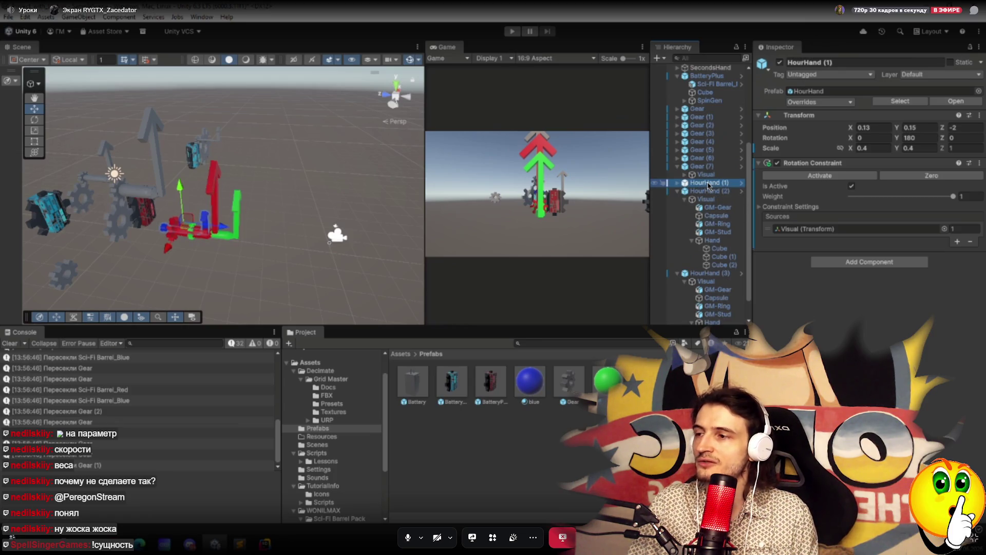
pyautogui.click(973, 128)
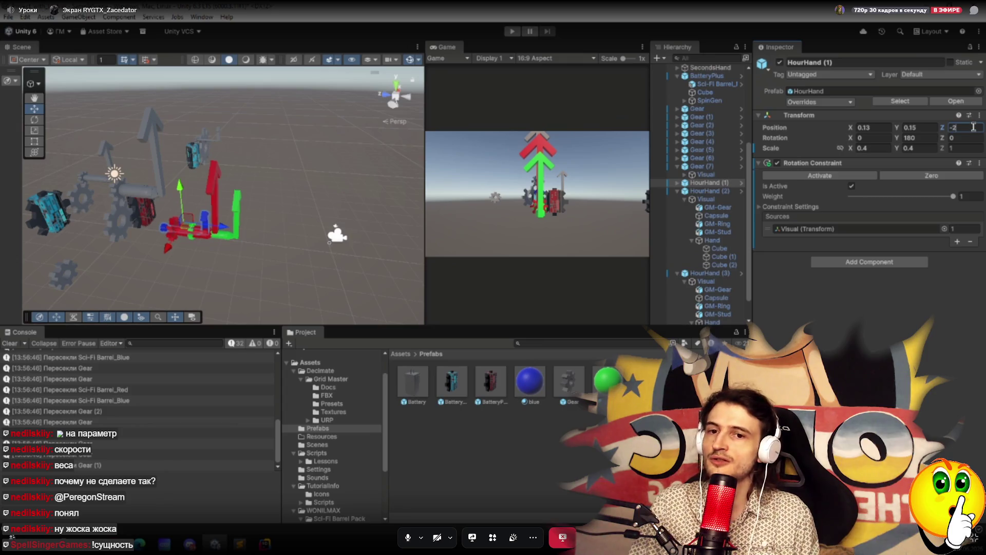
pyautogui.write('-4')
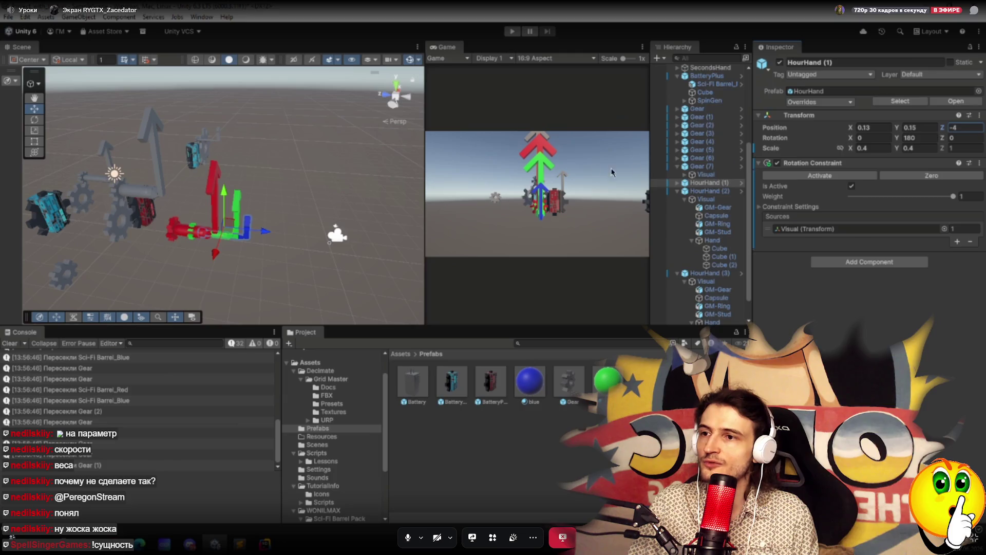
pyautogui.click(513, 32)
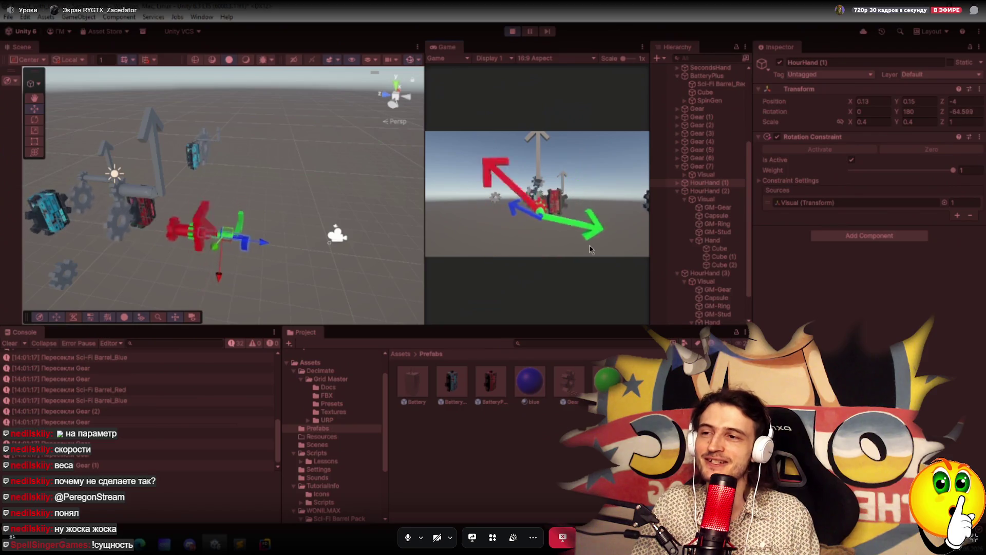
# Select HourHand (2) during Play to watch its Rotation Z change, then switch to the notes.
pyautogui.click(717, 191)
pyautogui.scroll(-2, 719, 206)
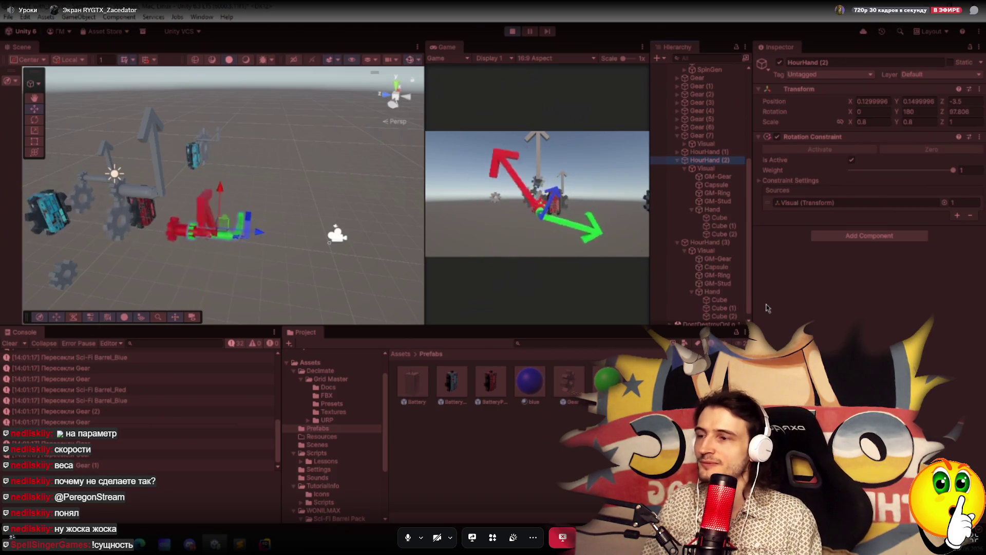
pyautogui.hotkey('alt', 'Tab')
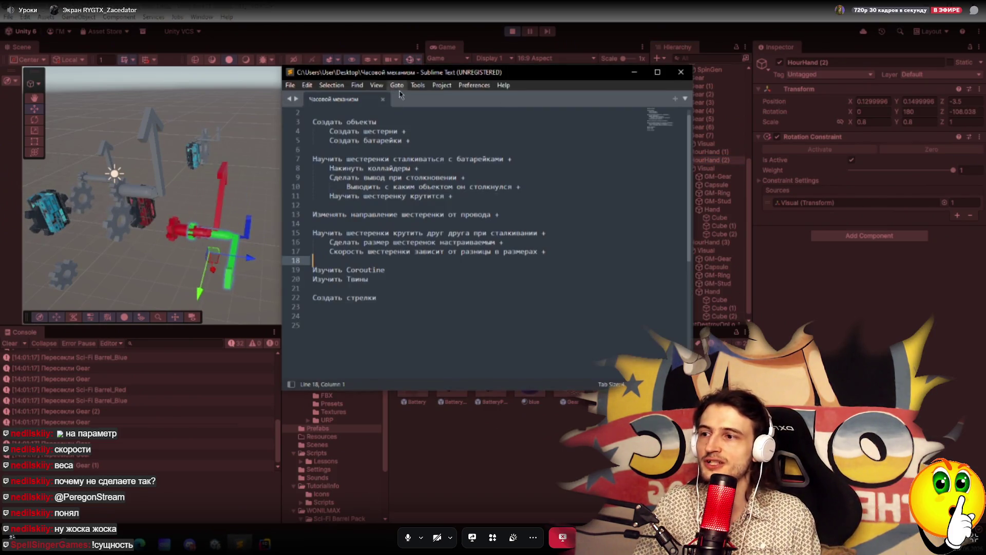
# Add a Кукушка item noting the cuckoo pops out when the minute hand crosses the top.
pyautogui.press('Return')
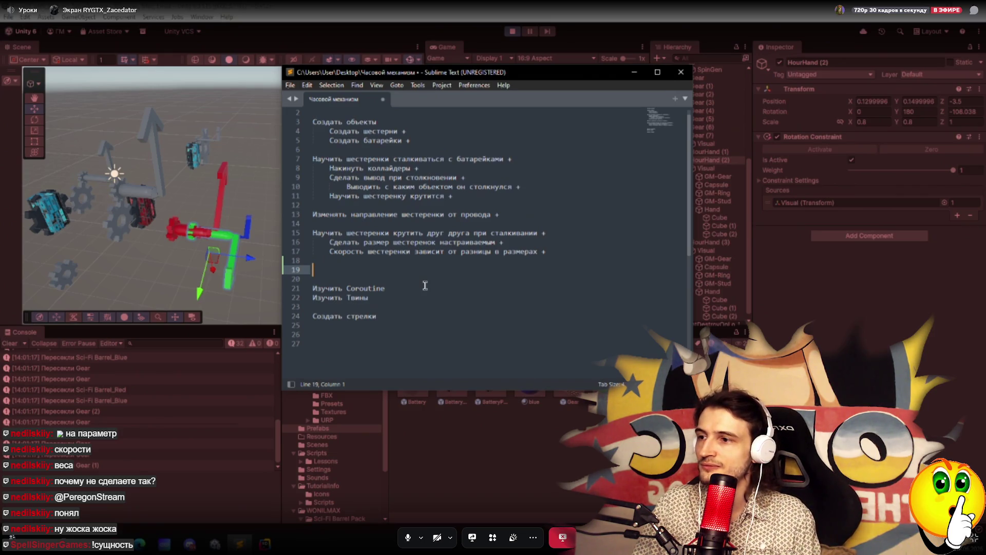
pyautogui.write('чукушка')
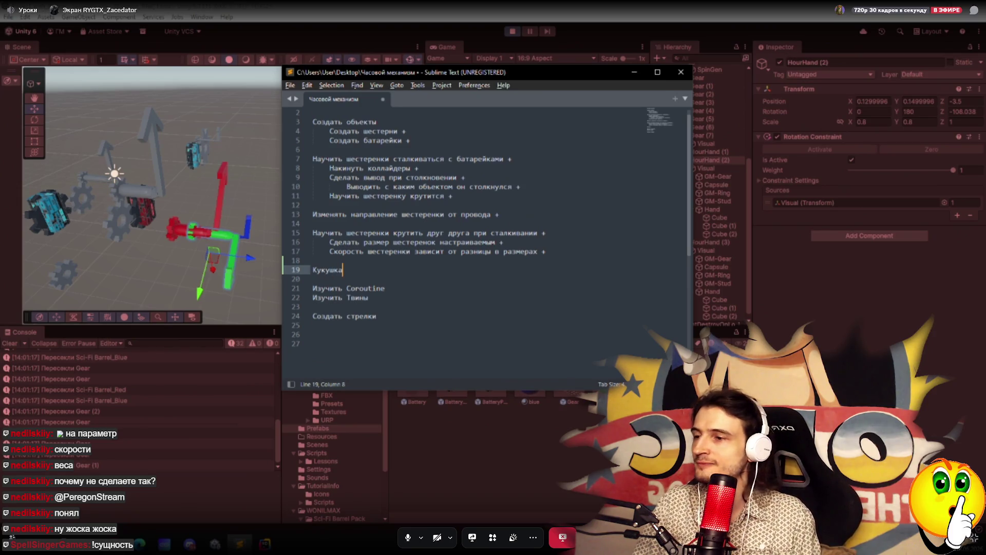
pyautogui.press('Return')
pyautogui.press('Tab')
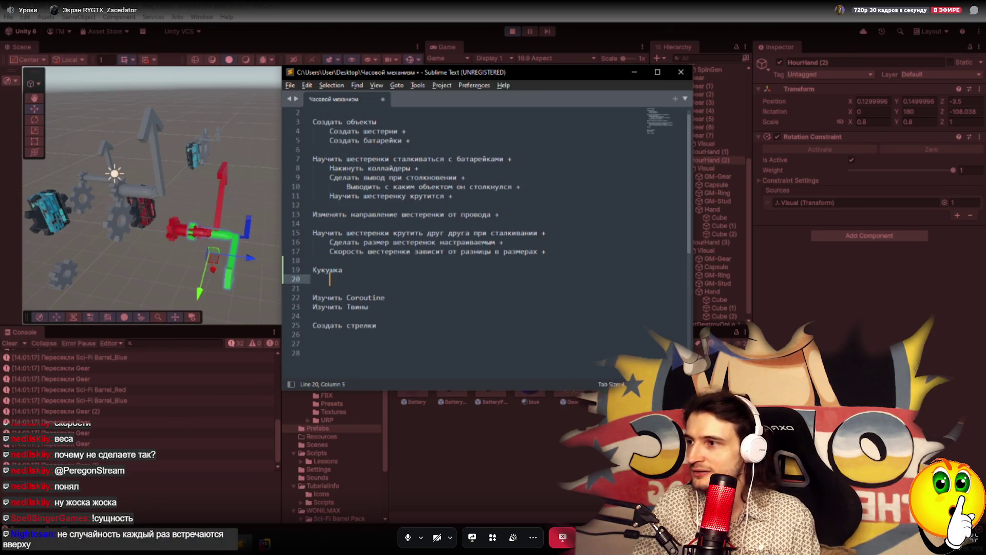
pyautogui.write('Когда мину')
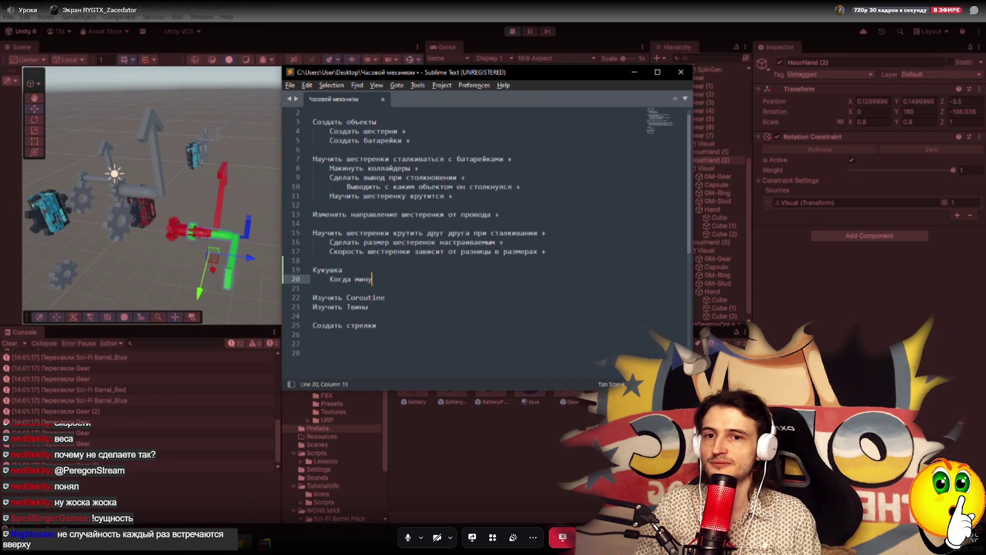
pyautogui.write('тная стрелка пере')
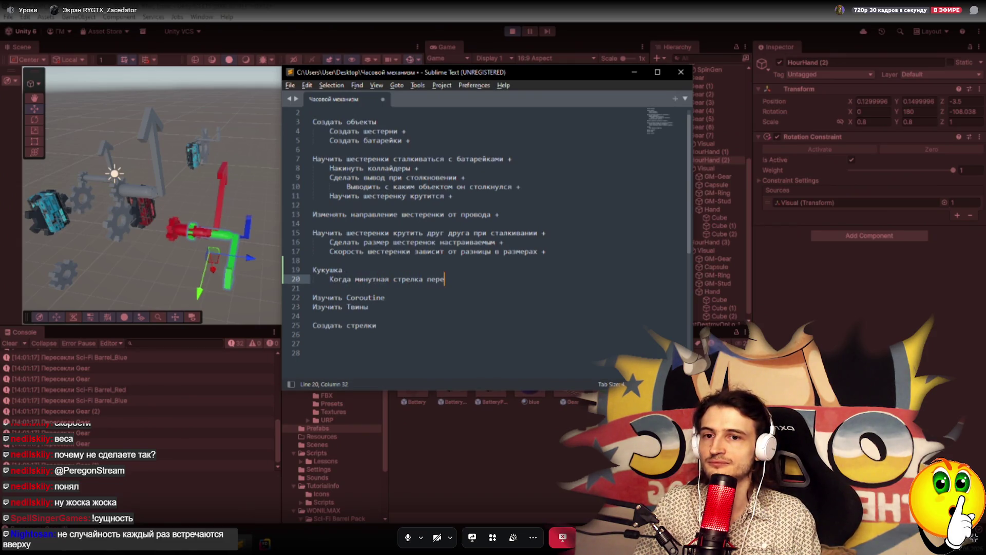
pyautogui.write('секает верх, то выска')
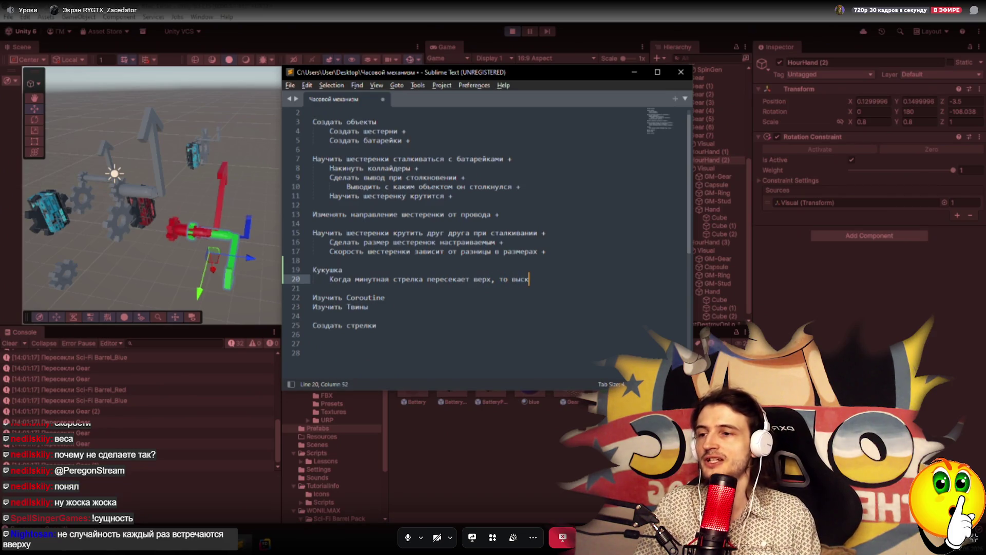
pyautogui.write('кивает кукушка')
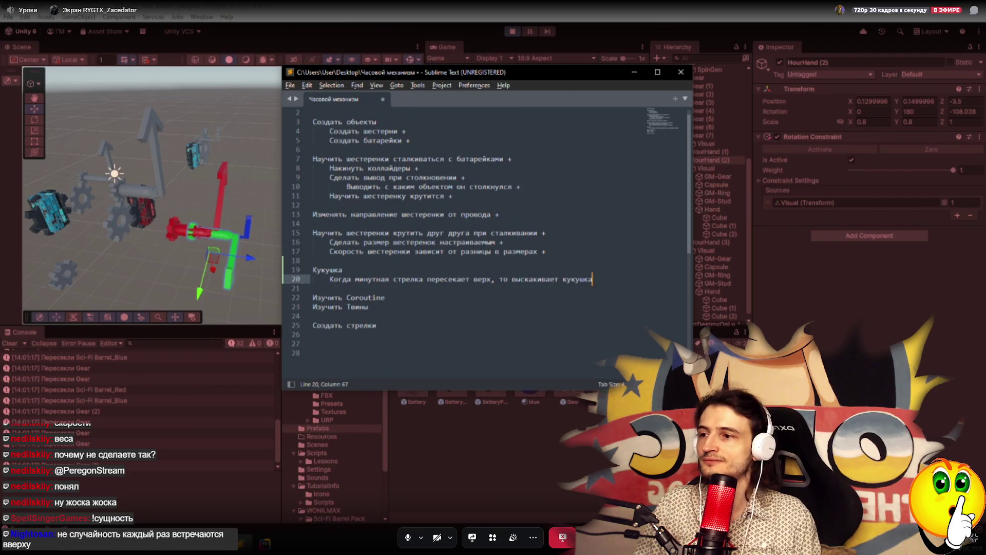
# Describe the cuckoo sliding forward, opening its mouth, sounding "ку-ку", closing and sliding back, then save.
pyautogui.press('Return')
pyautogui.press('BackSpace')
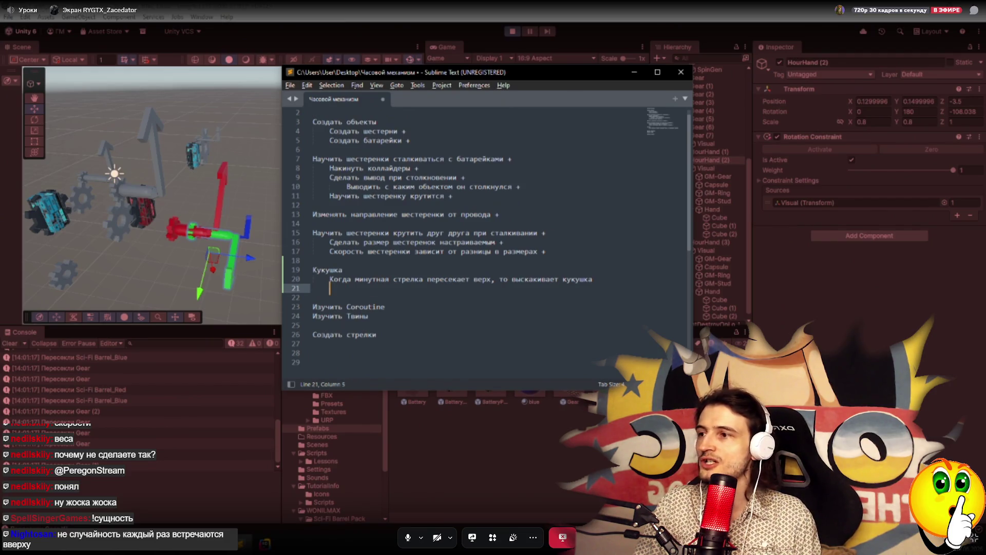
pyautogui.write('Кукуш')
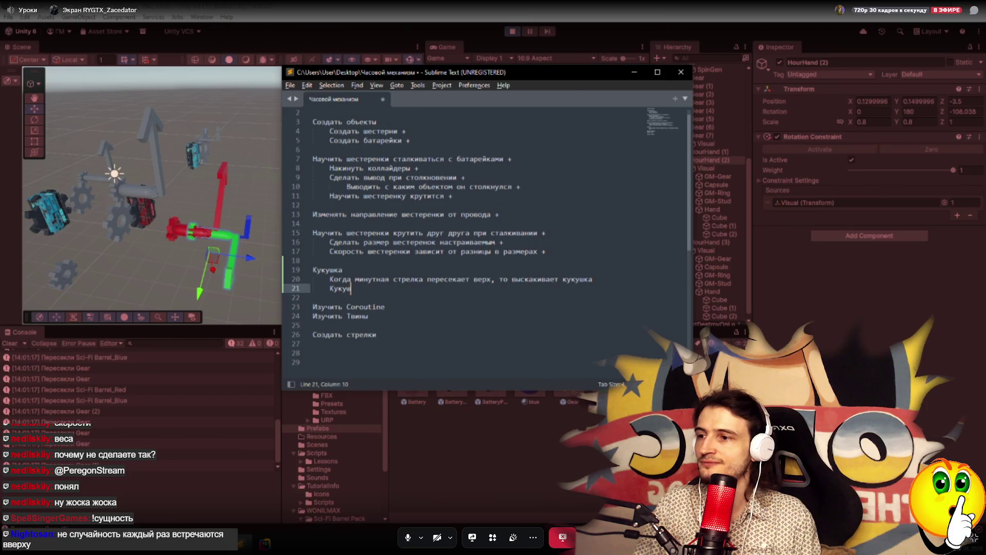
pyautogui.write('ка сначала вые')
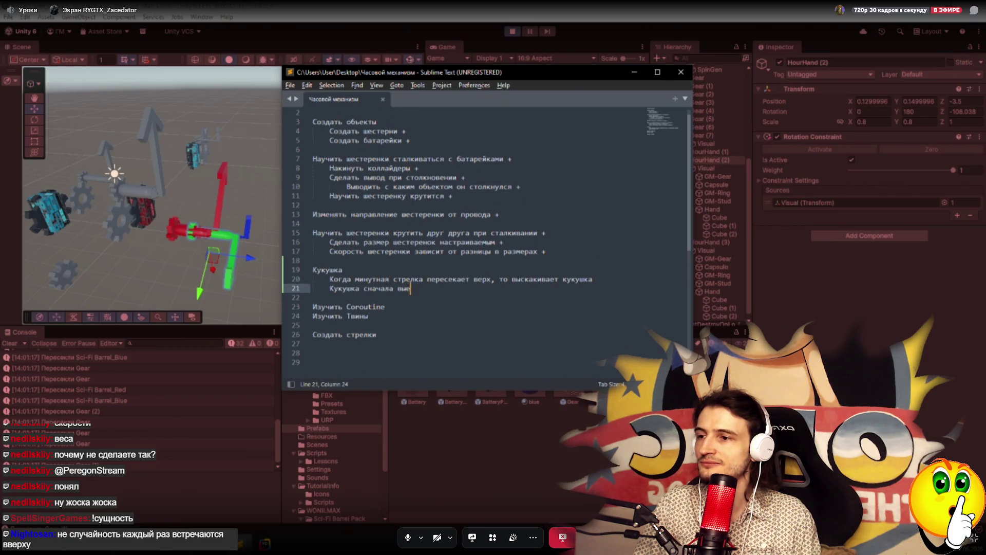
pyautogui.write('зжает вперед')
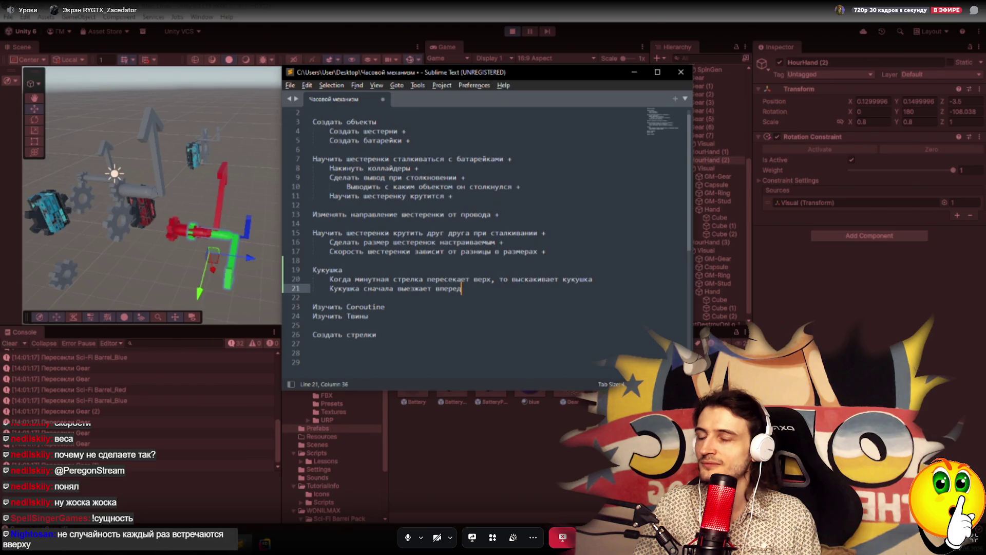
pyautogui.write(', потом открывает рот')
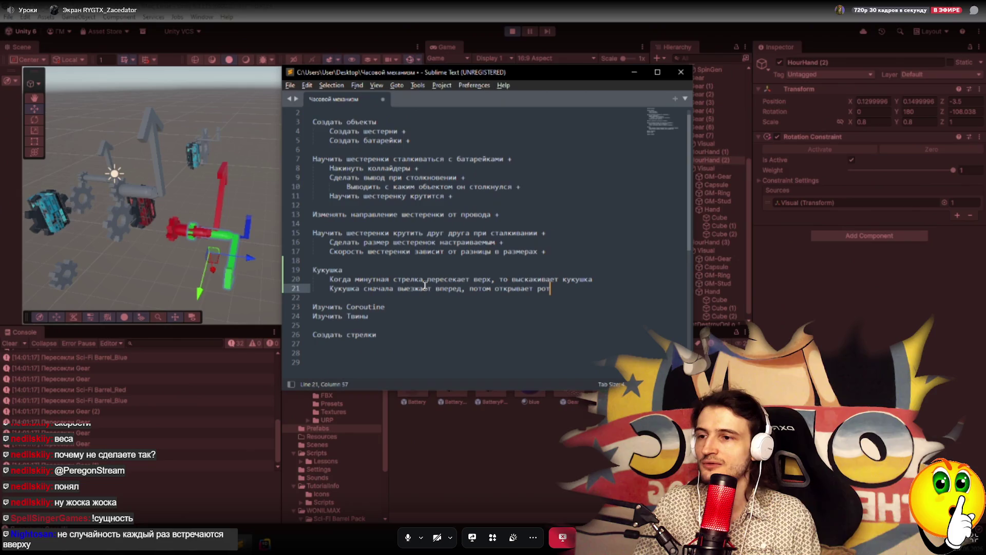
pyautogui.write('про')
pyautogui.press('BackSpace')
pyautogui.press('BackSpace')
pyautogui.press('BackSpace')
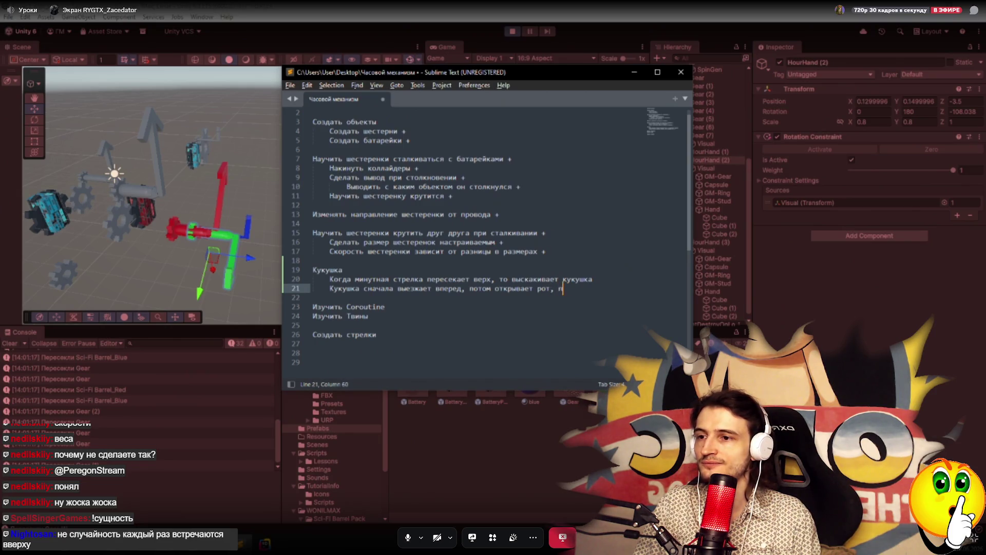
pyautogui.write('рывается звук и')
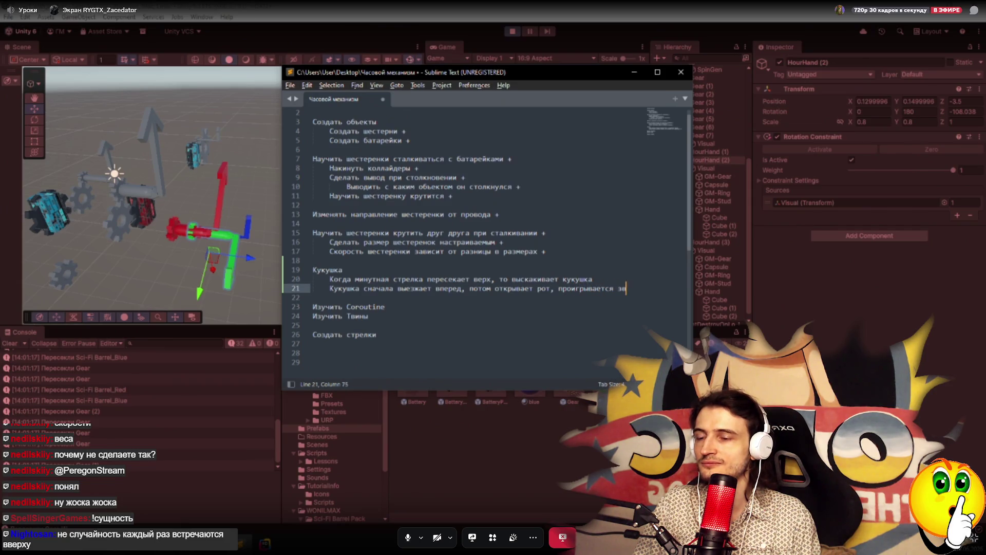
pyautogui.press('BackSpace')
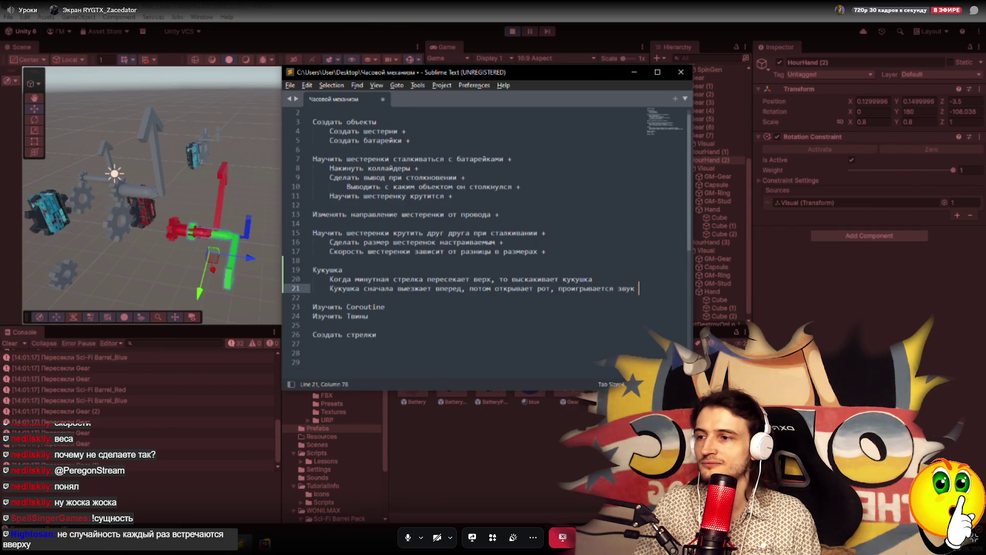
pyautogui.write('"ку-ку')
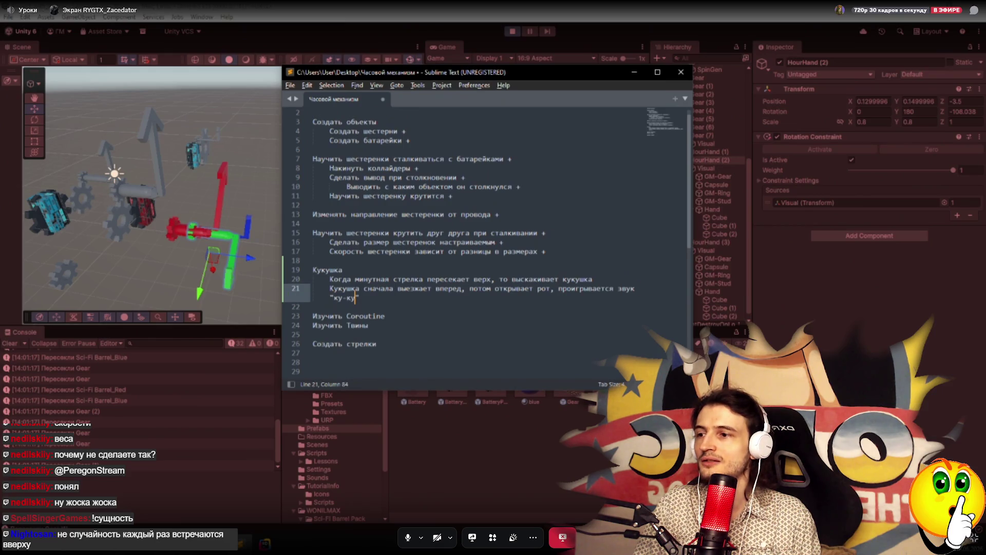
pyautogui.write('", ')
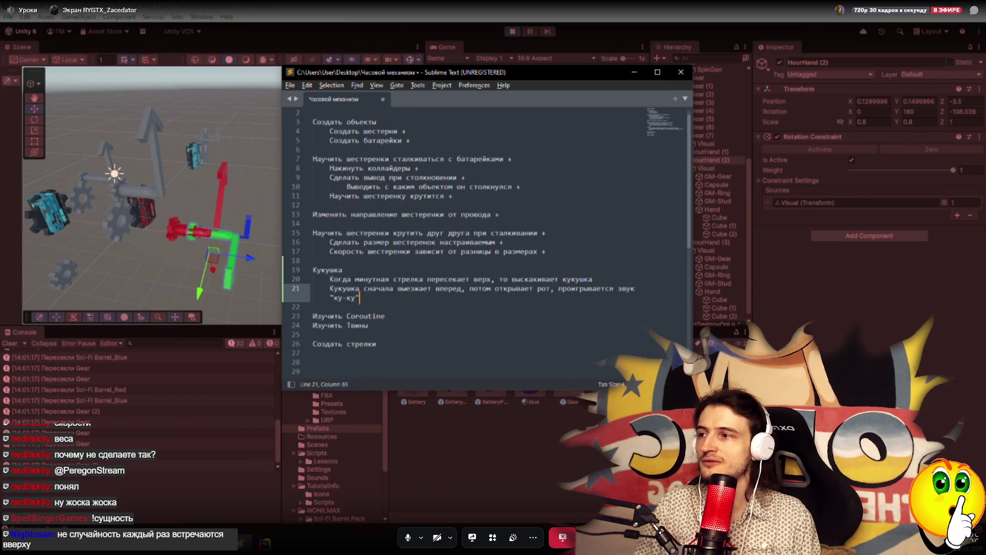
pyautogui.write('закрывает')
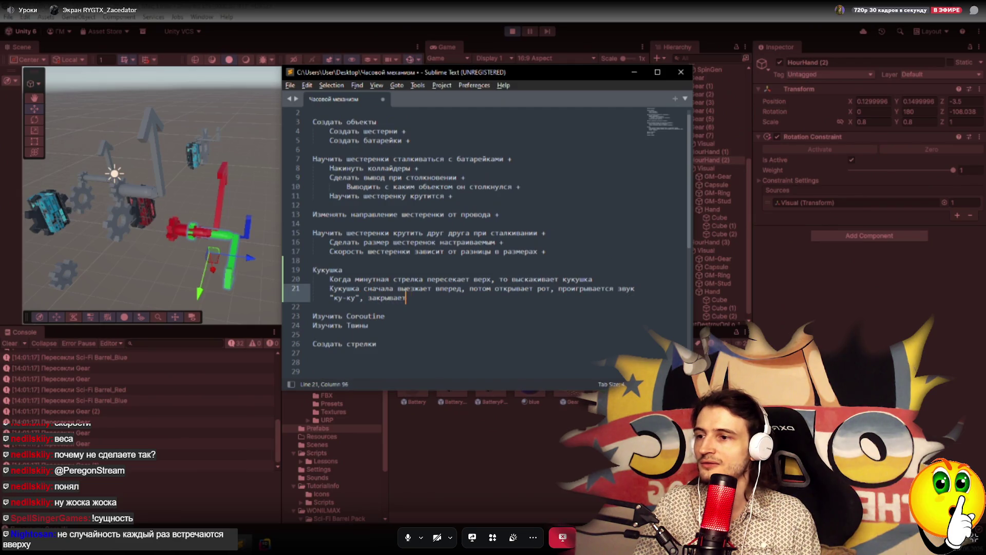
pyautogui.write('ся рот')
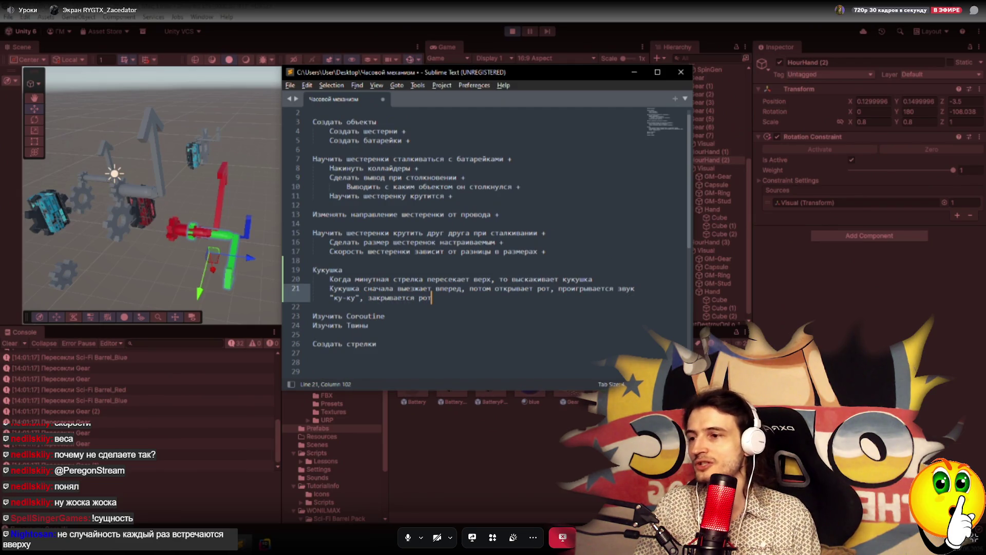
pyautogui.write(', кукушка')
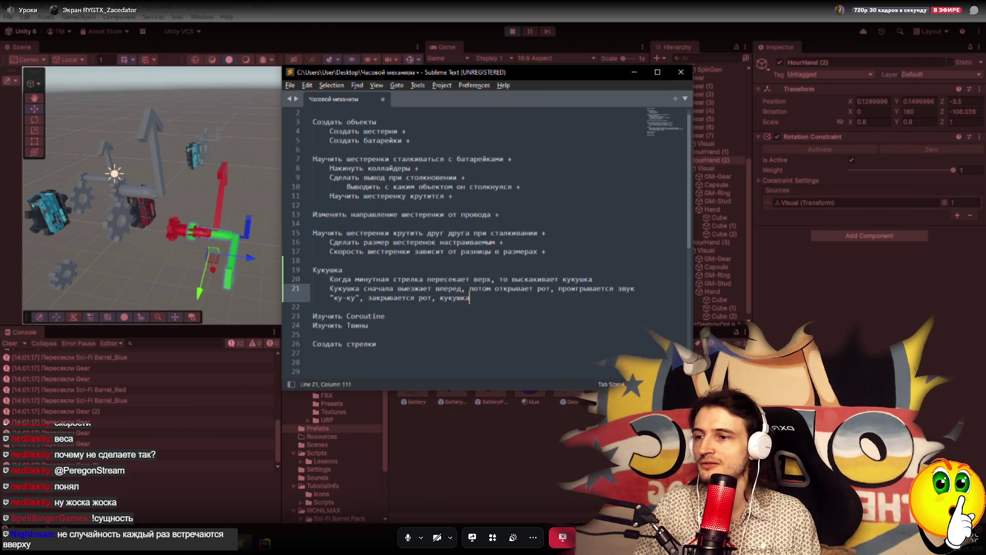
pyautogui.write(' уезжает обра')
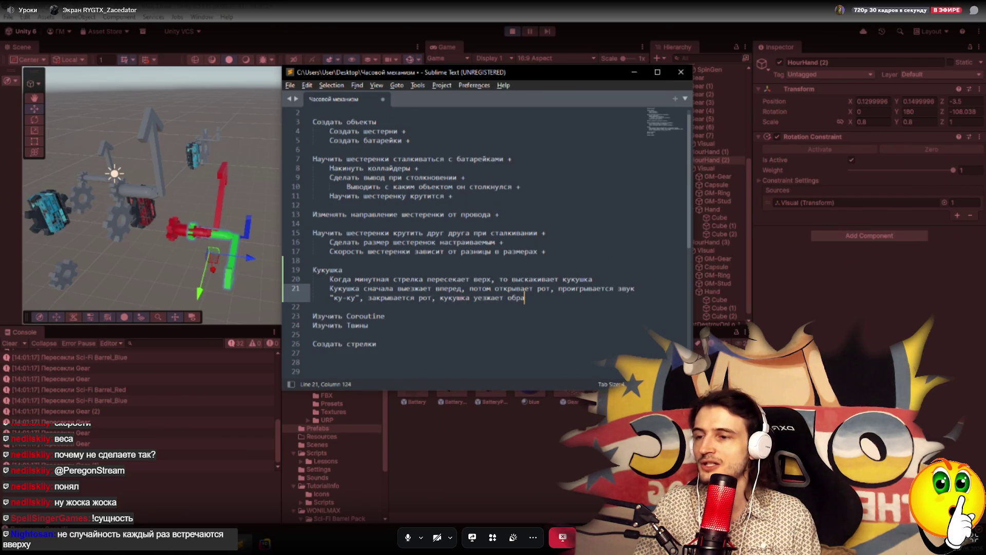
pyautogui.write('тно и исчезает')
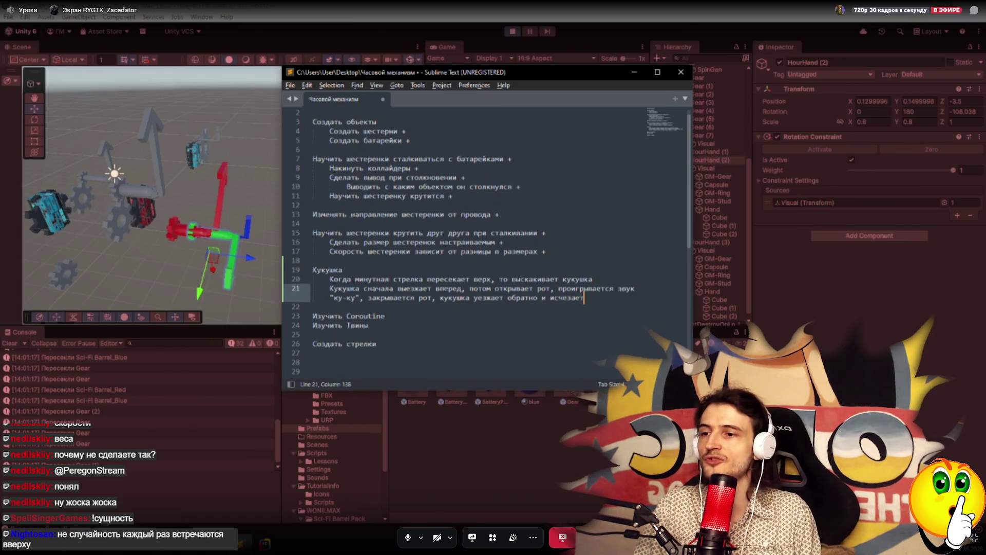
pyautogui.hotkey('ctrl', 'shift', 'Left')
pyautogui.hotkey('ctrl', 'shift', 'Left')
pyautogui.press('BackSpace')
pyautogui.press('BackSpace')
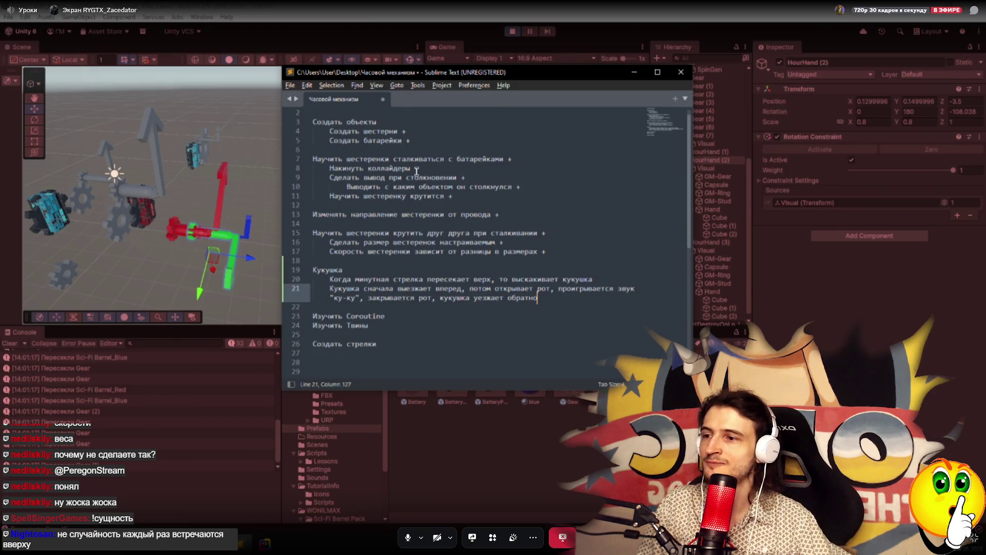
pyautogui.hotkey('ctrl', 's')
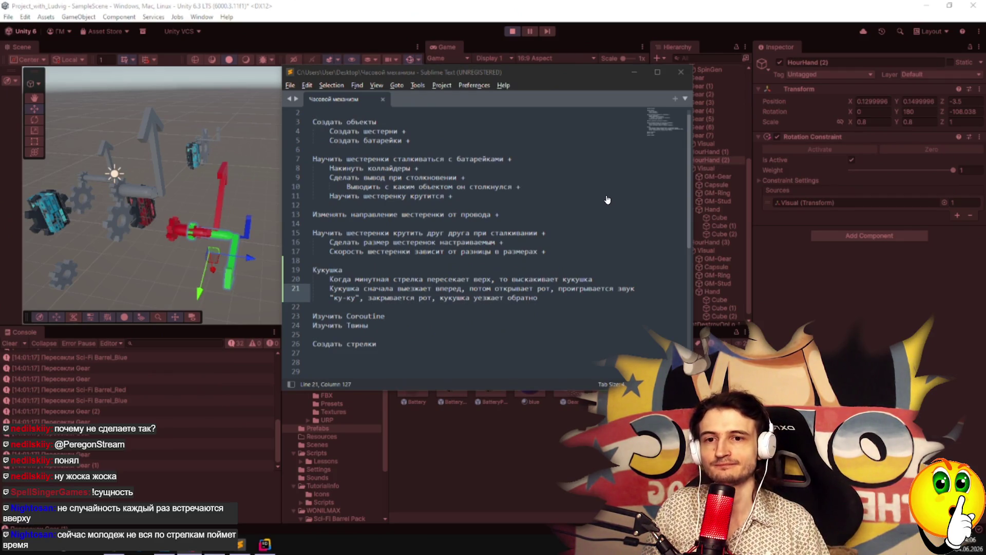
pyautogui.moveTo(832, 228)
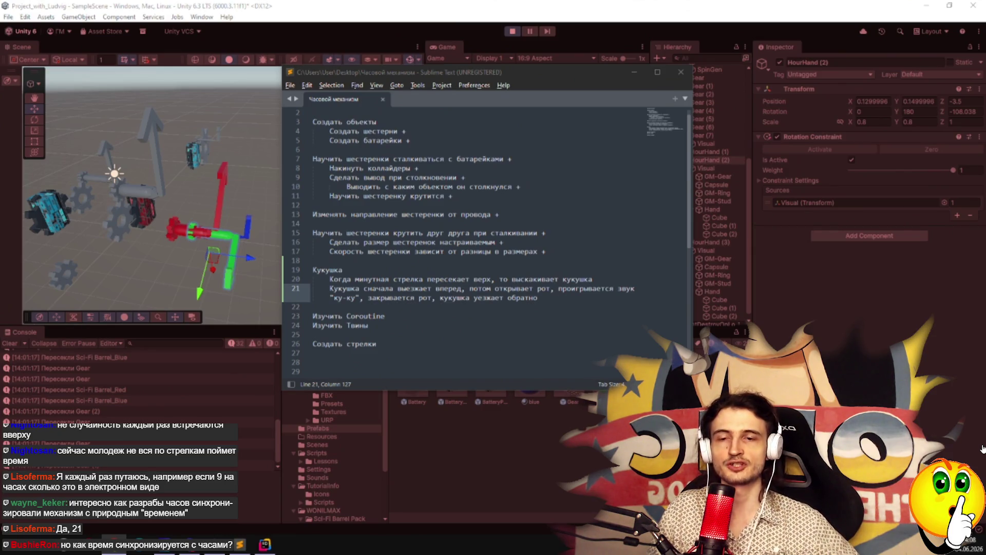
# Read the Кукушка plan in the notes: the cuckoo pops out as the minute hand crosses the top.
pyautogui.moveTo(984, 542)
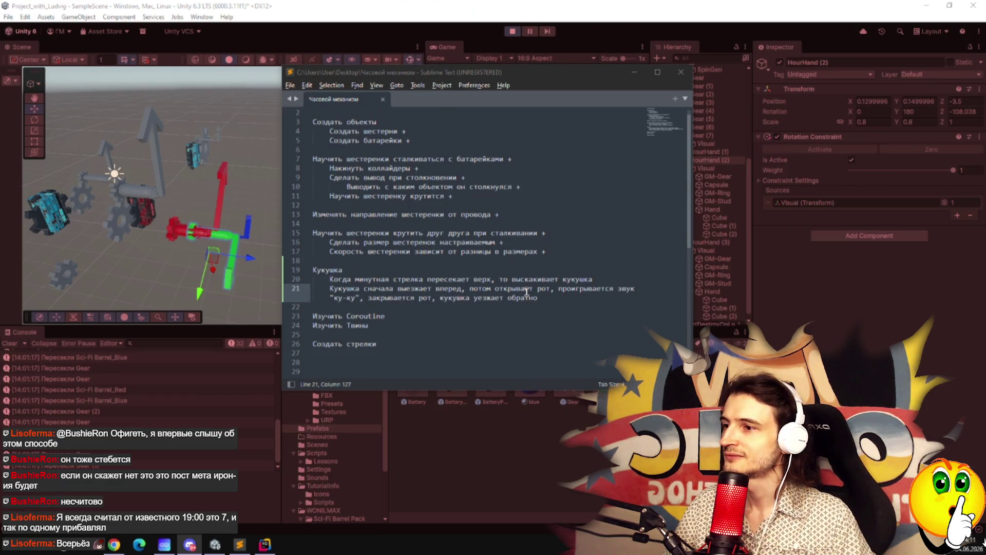
pyautogui.click(635, 72)
# Exit Play mode and collapse the expanded Hierarchy entries, including HourHand (2).
pyautogui.click(512, 31)
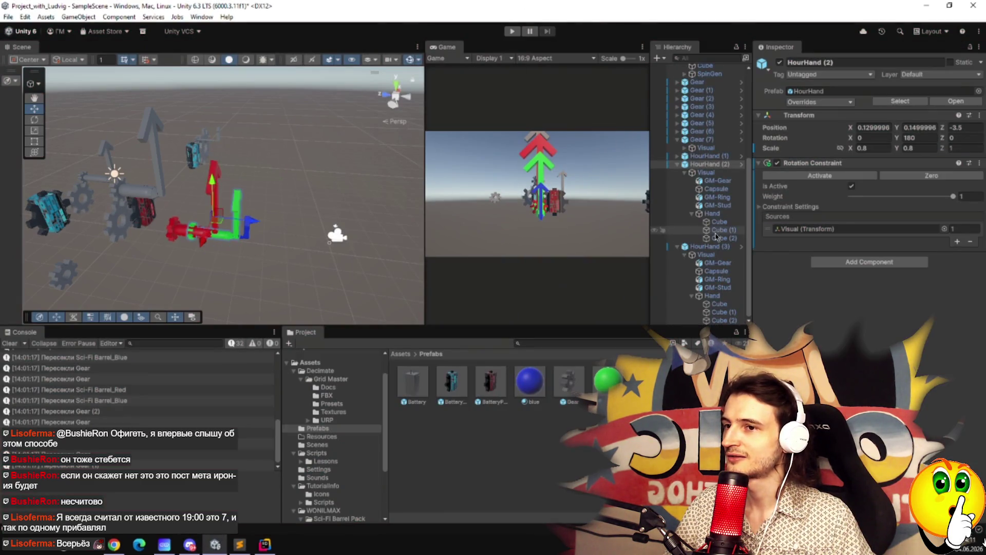
pyautogui.scroll(3, 688, 252)
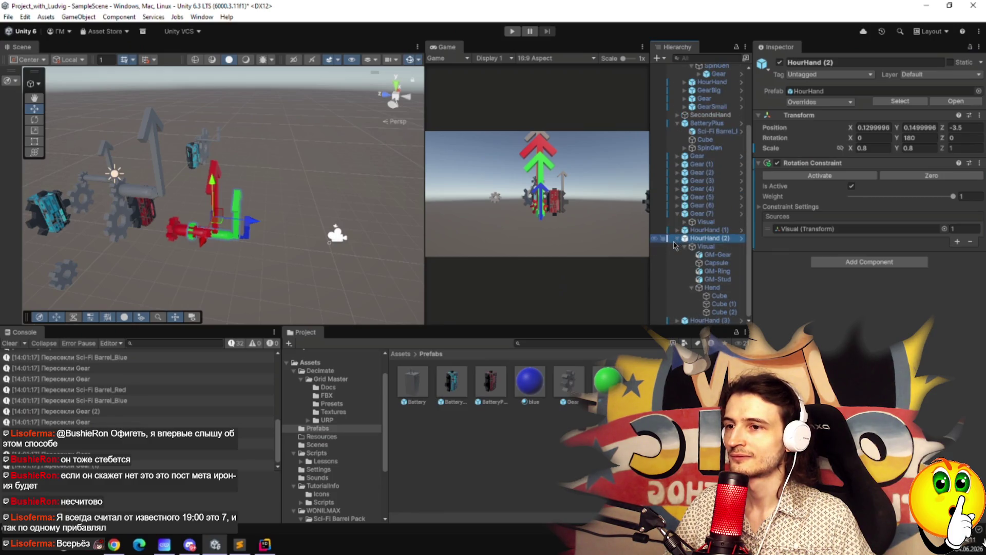
pyautogui.click(677, 238)
pyautogui.click(677, 288)
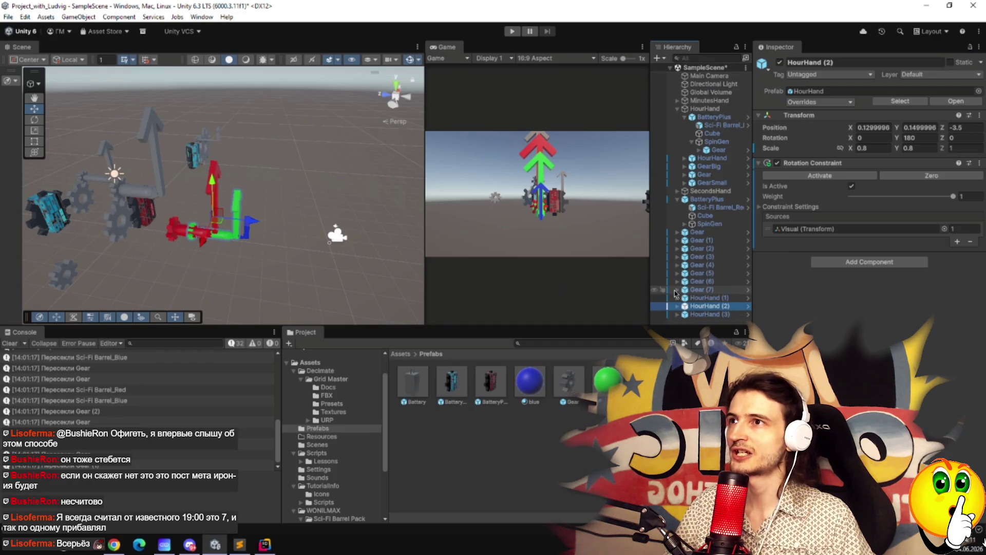
# Add a Capsule to the scene and frame it upright in the view.
pyautogui.rightClick(683, 322)
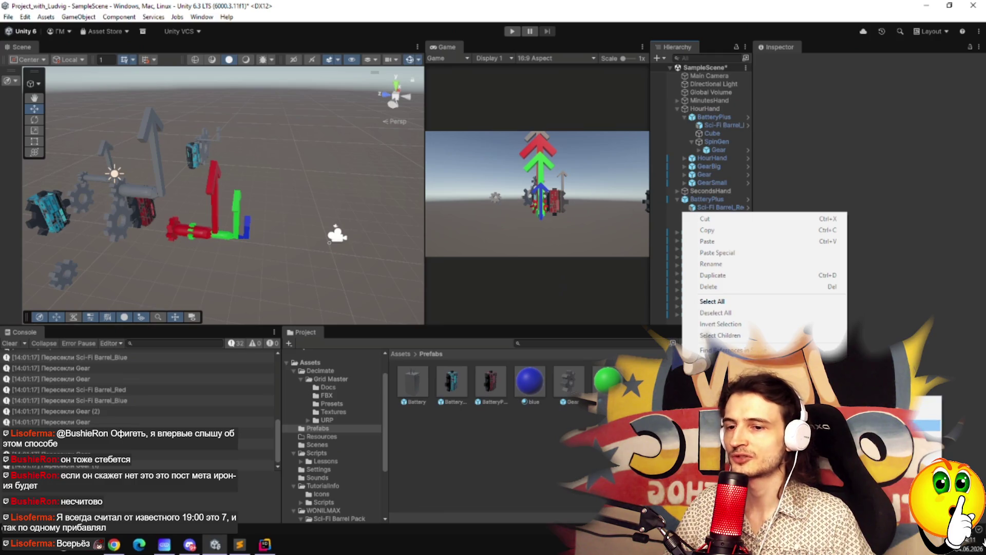
pyautogui.click(873, 414)
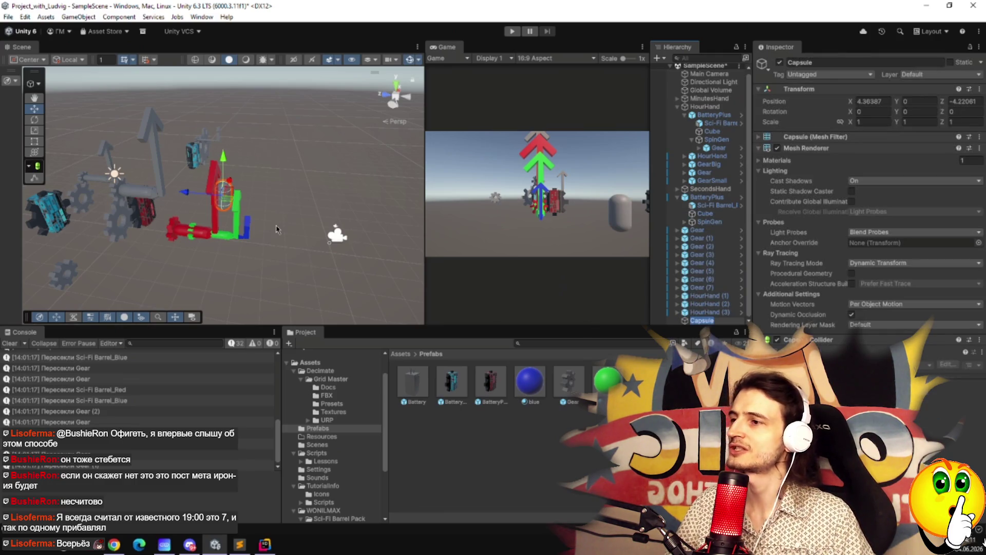
pyautogui.press('f')
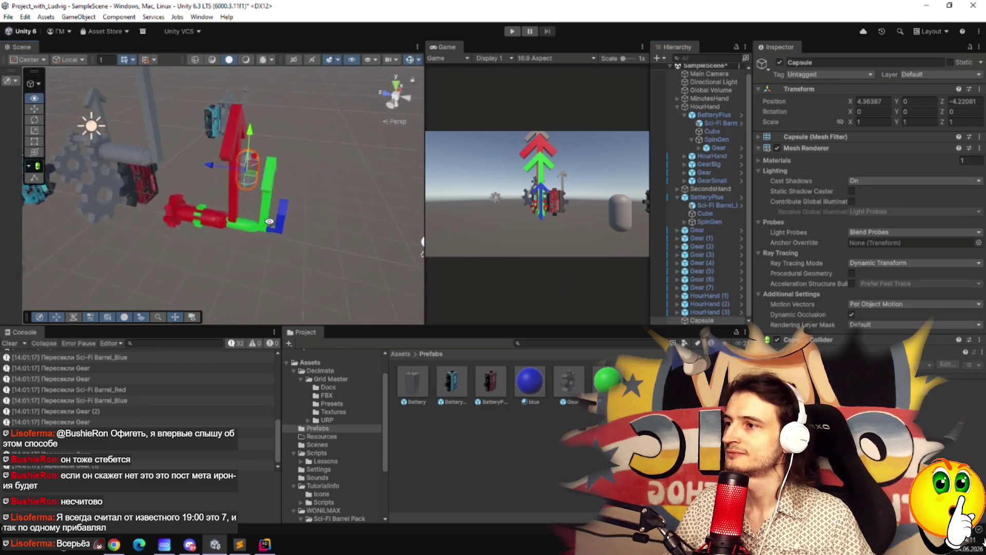
pyautogui.moveTo(224, 286); pyautogui.dragTo(241, 171)
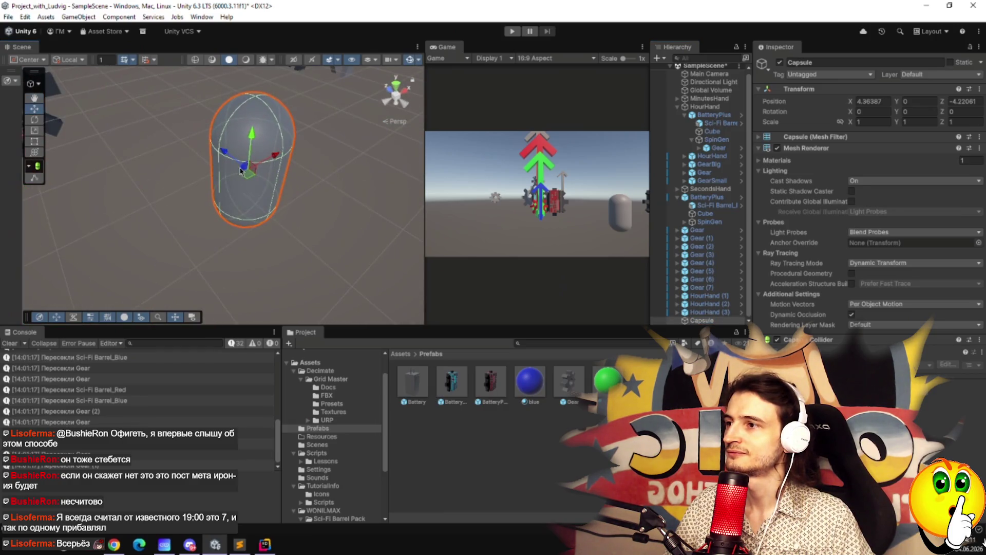
pyautogui.doubleClick(694, 320)
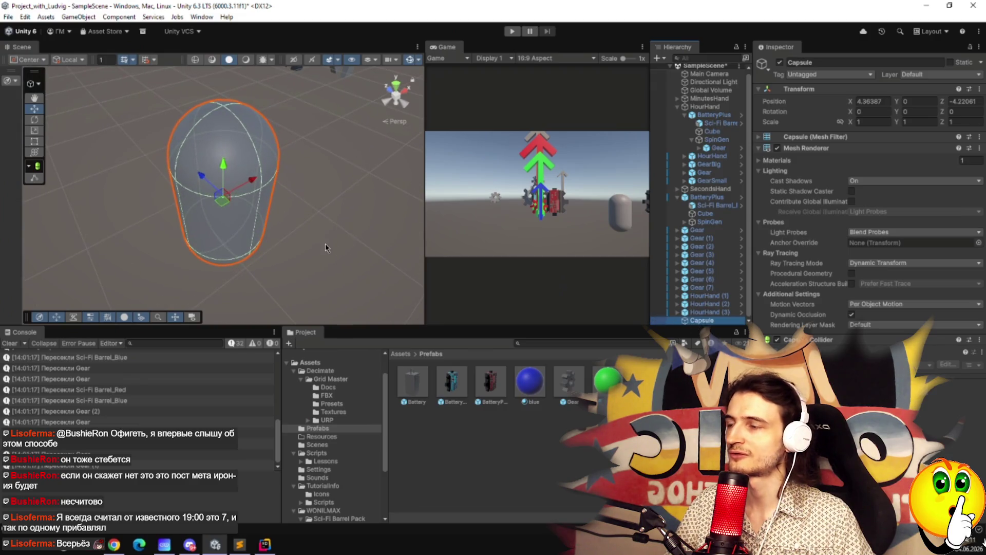
# Add a child capsule under the Capsule, then undo its raise to Y 0.652.
pyautogui.rightClick(692, 322)
pyautogui.moveTo(833, 342)
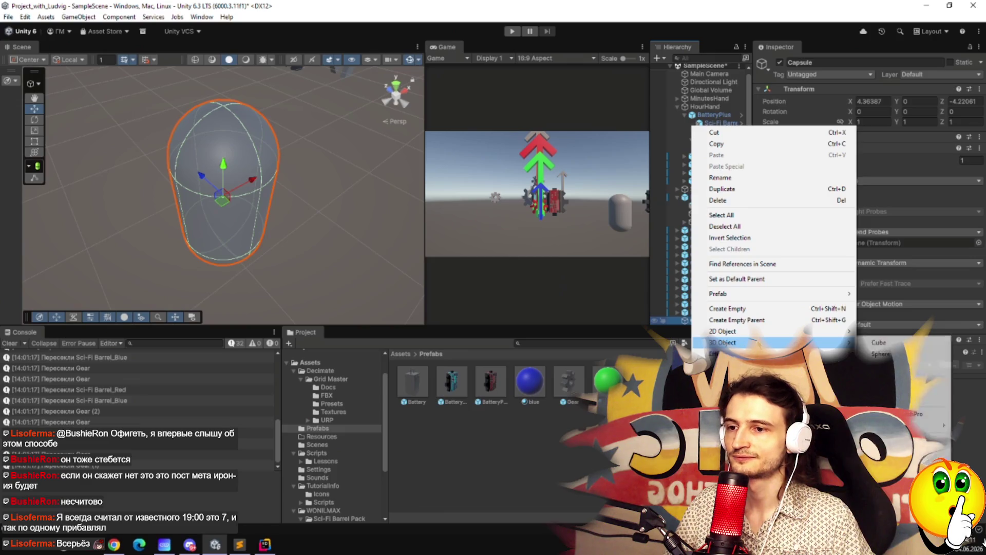
pyautogui.click(889, 365)
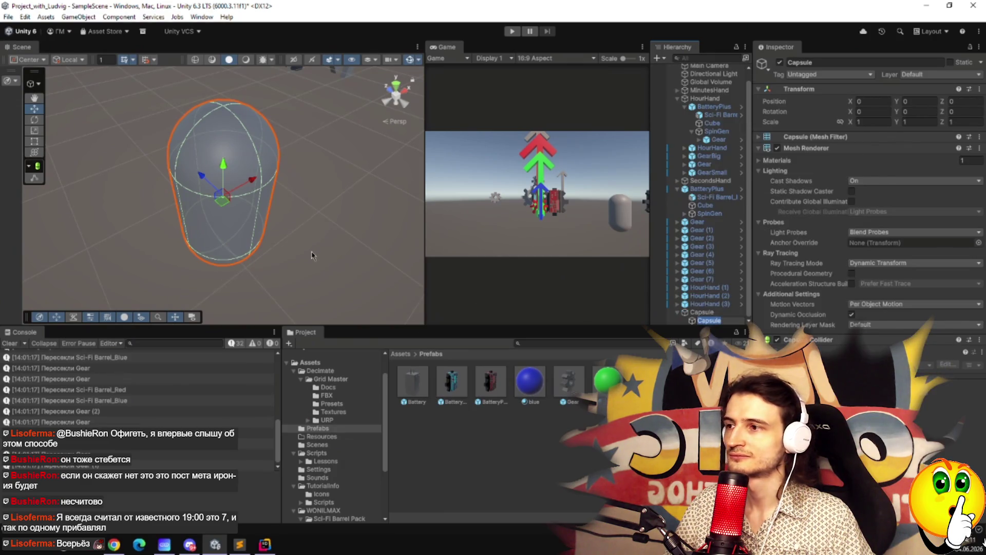
pyautogui.moveTo(225, 167); pyautogui.dragTo(224, 106)
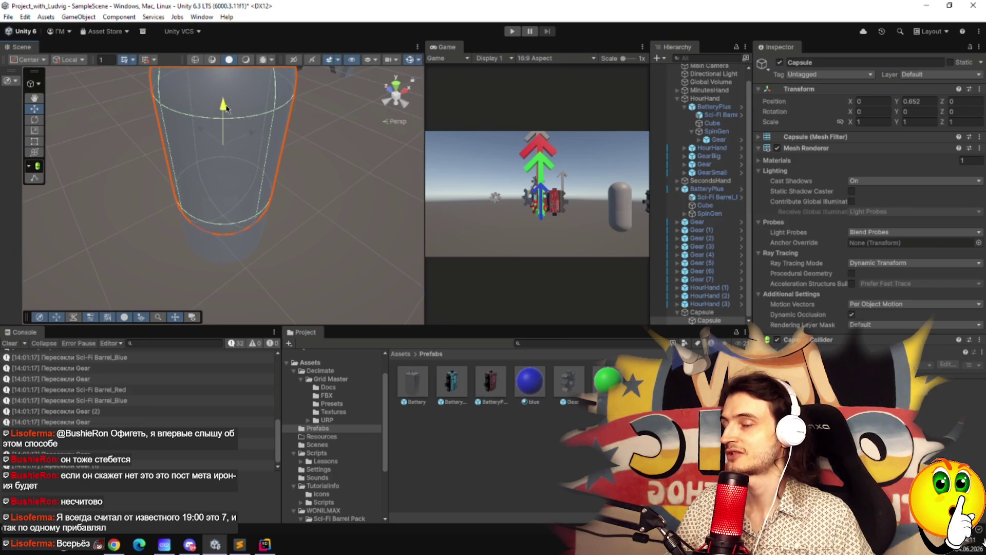
pyautogui.hotkey('ctrl', 'z')
pyautogui.click(708, 321)
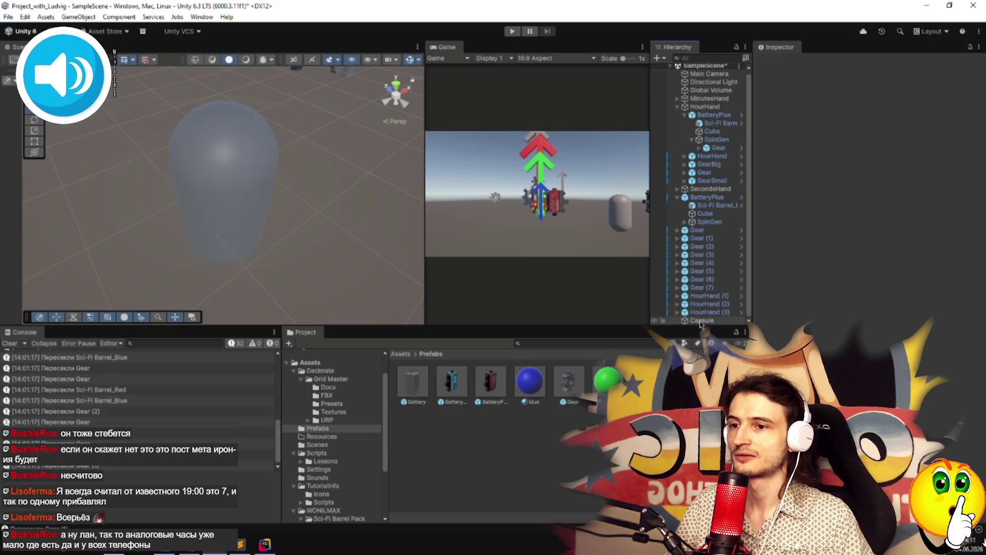
pyautogui.rightClick(703, 322)
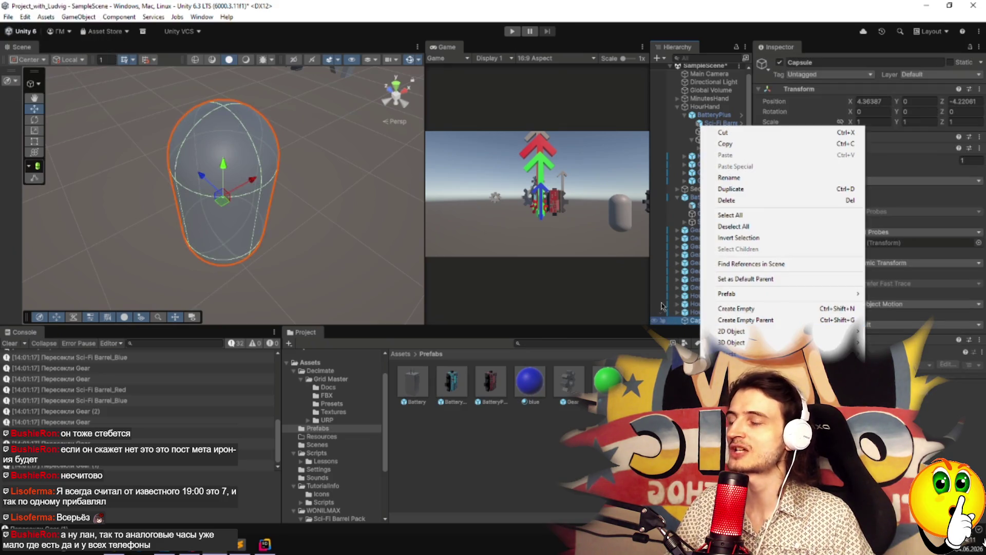
pyautogui.click(691, 324)
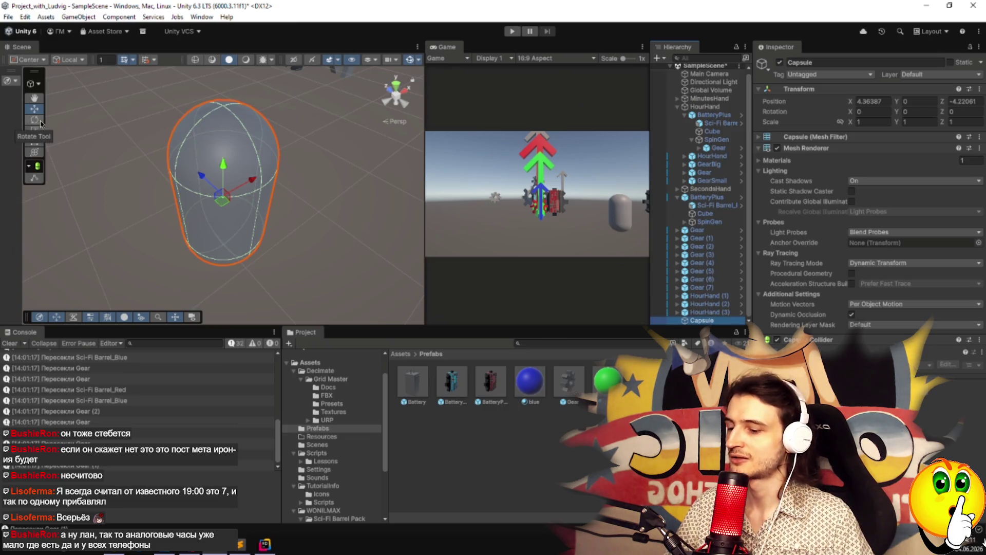
# Tilt the Capsule to about -20.369 degrees around X.
pyautogui.press('e')
pyautogui.moveTo(219, 164); pyautogui.dragTo(249, 192)
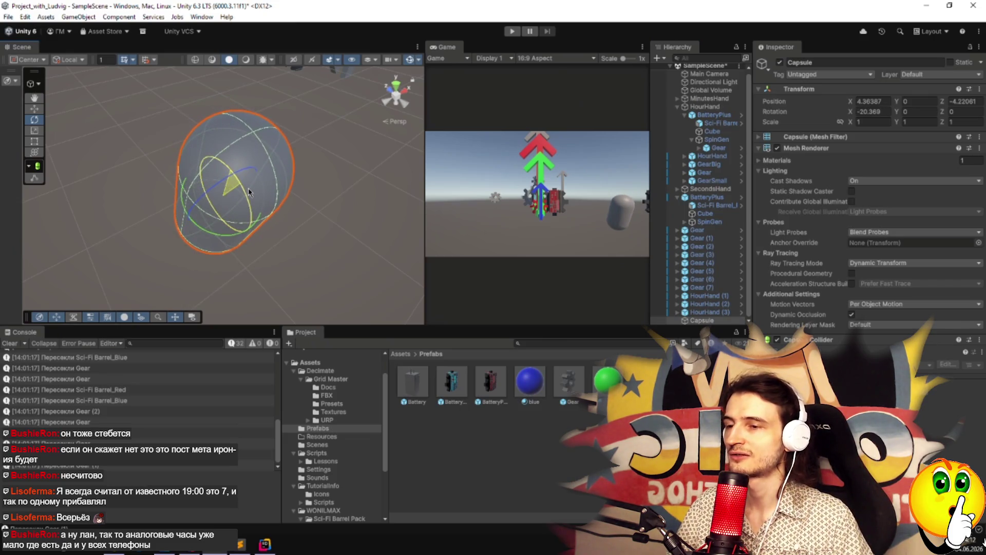
pyautogui.click(682, 321)
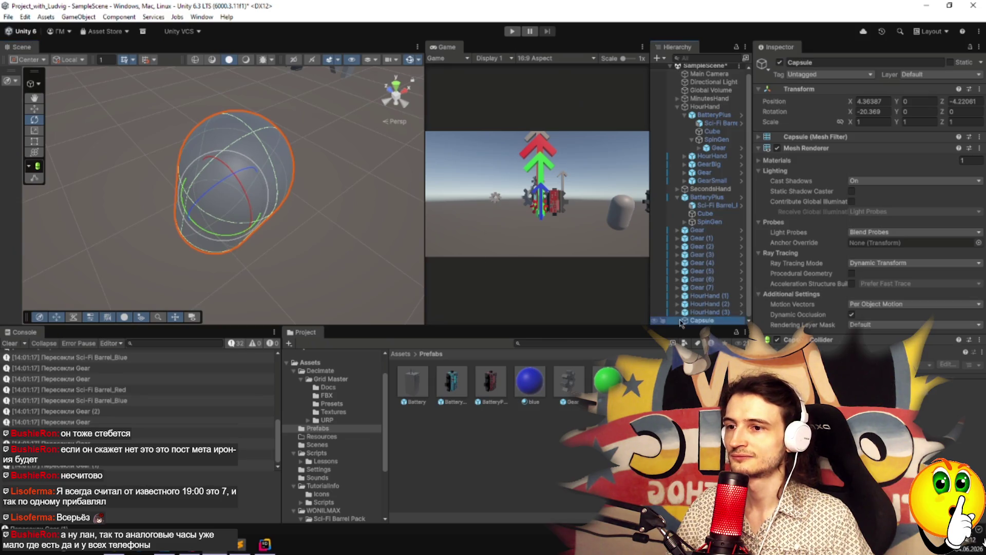
# Wrap the Capsule in a new empty parent named coocko.
pyautogui.rightClick(681, 321)
pyautogui.click(738, 321)
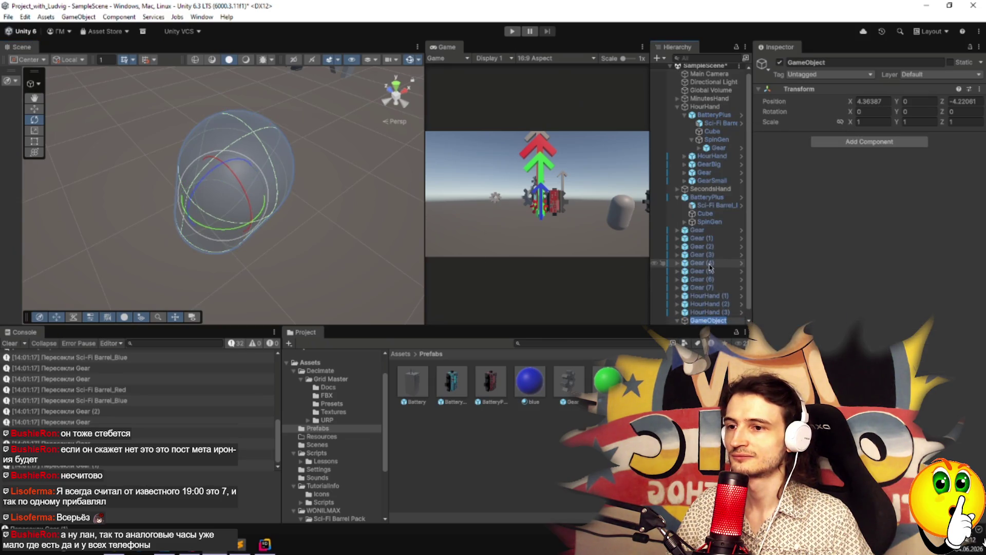
pyautogui.write('coocko')
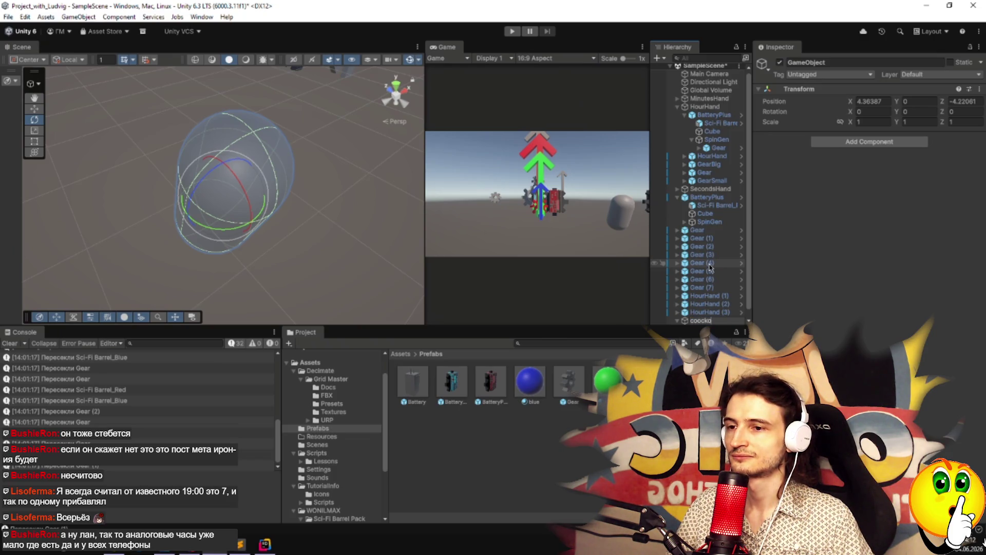
pyautogui.press('Return')
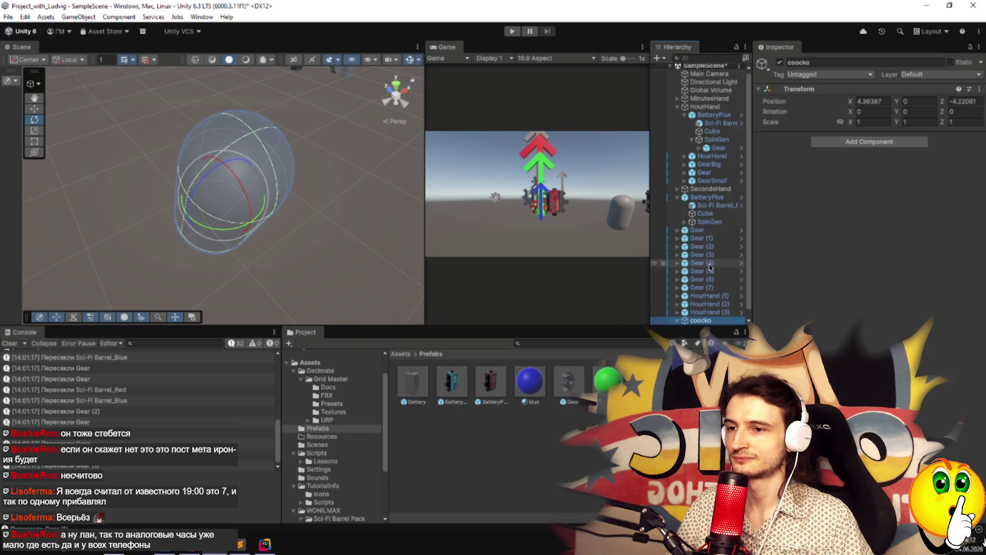
# Correct the parent's name to cocko and check the translation of кукушка.
pyautogui.scroll(-1, 711, 267)
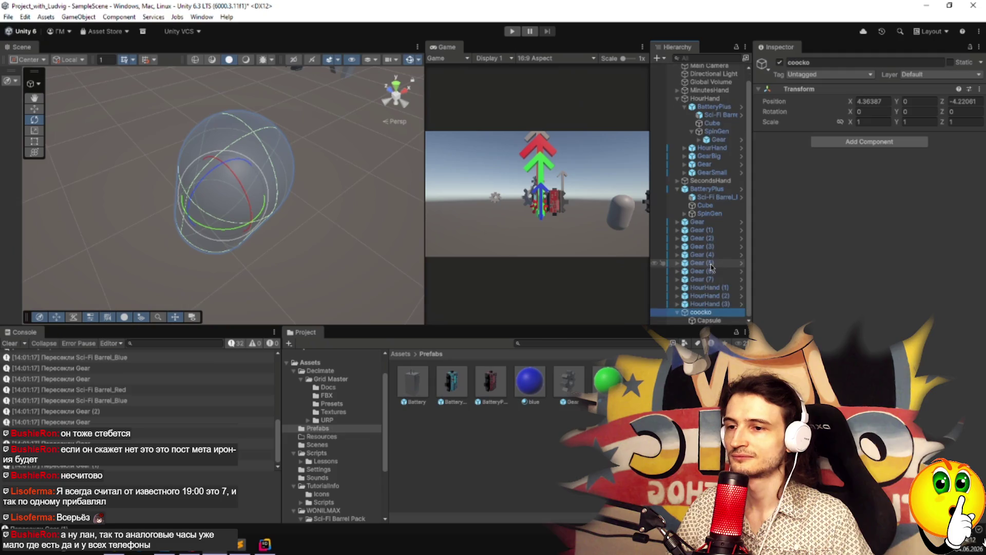
pyautogui.rightClick(711, 315)
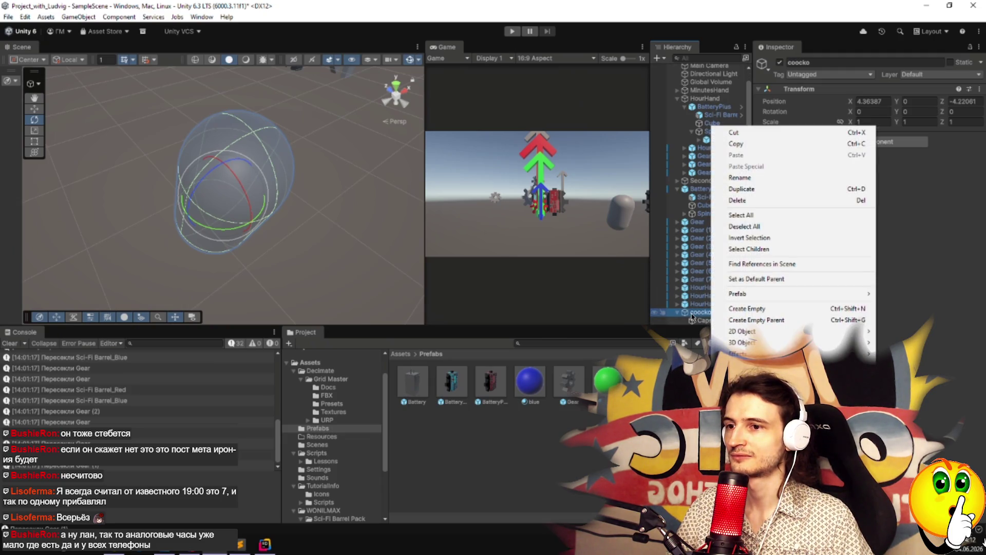
pyautogui.click(693, 317)
pyautogui.click(694, 312)
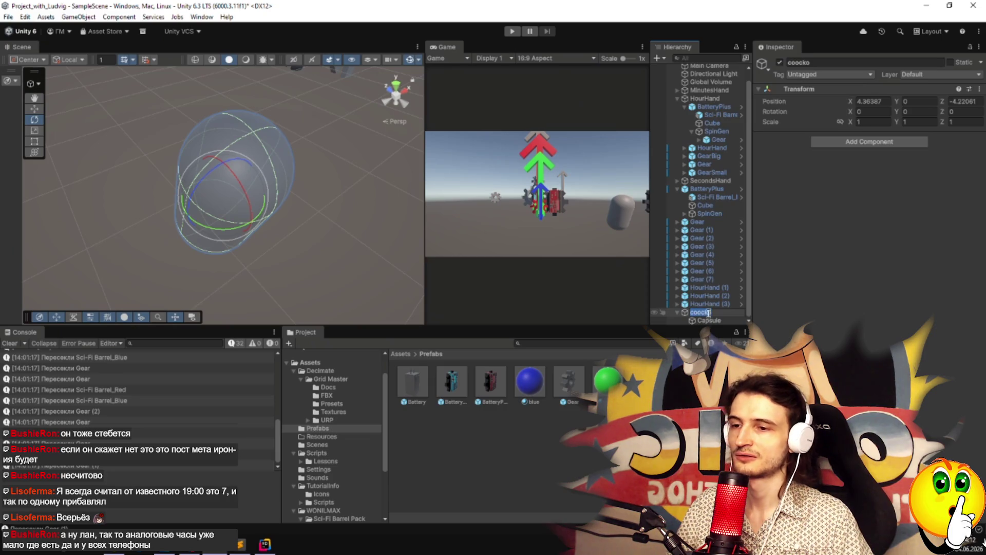
pyautogui.write('co')
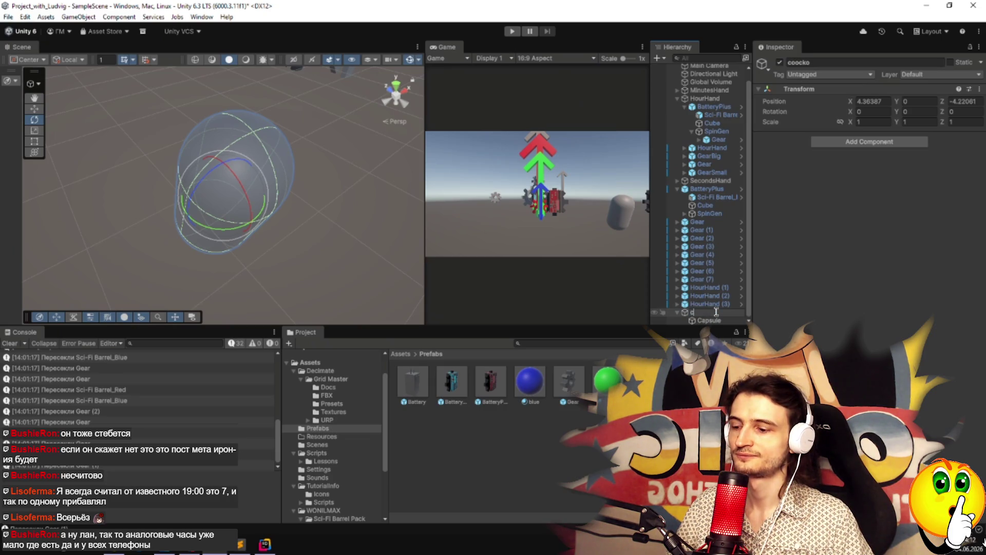
pyautogui.press('Return')
pyautogui.hotkey('alt', 'Tab')
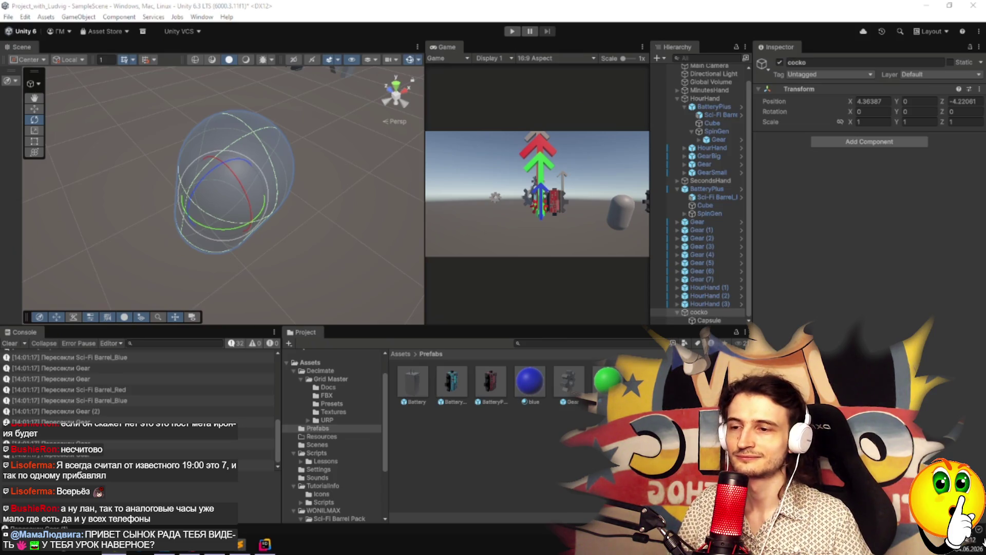
pyautogui.hotkey('alt', 'Tab')
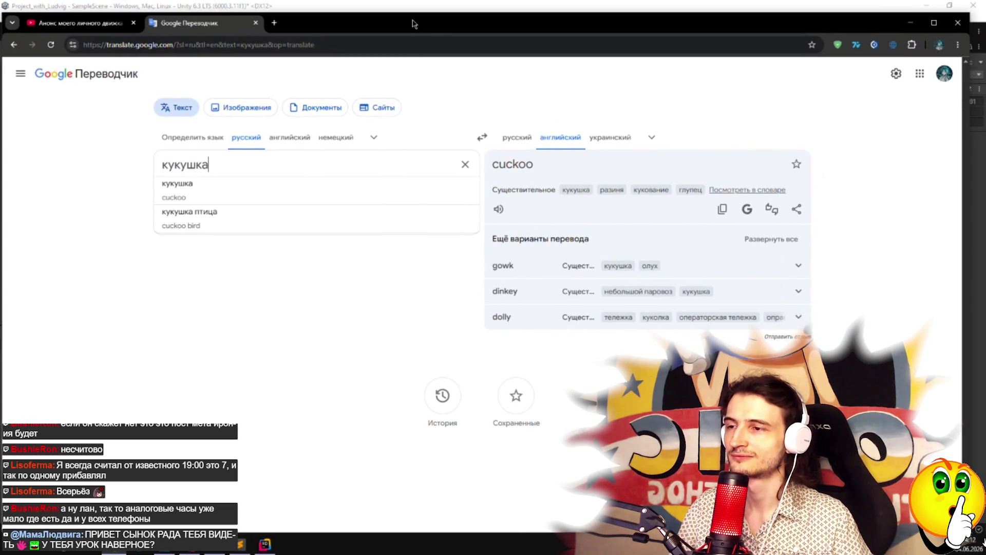
# Move the Google Translate window off screen to bring Unity back into view.
pyautogui.moveTo(414, 24)
pyautogui.mouseDown()
pyautogui.moveTo(709, 82)
pyautogui.moveTo(155, 21)
pyautogui.moveTo(0, 20)
pyautogui.mouseUp()
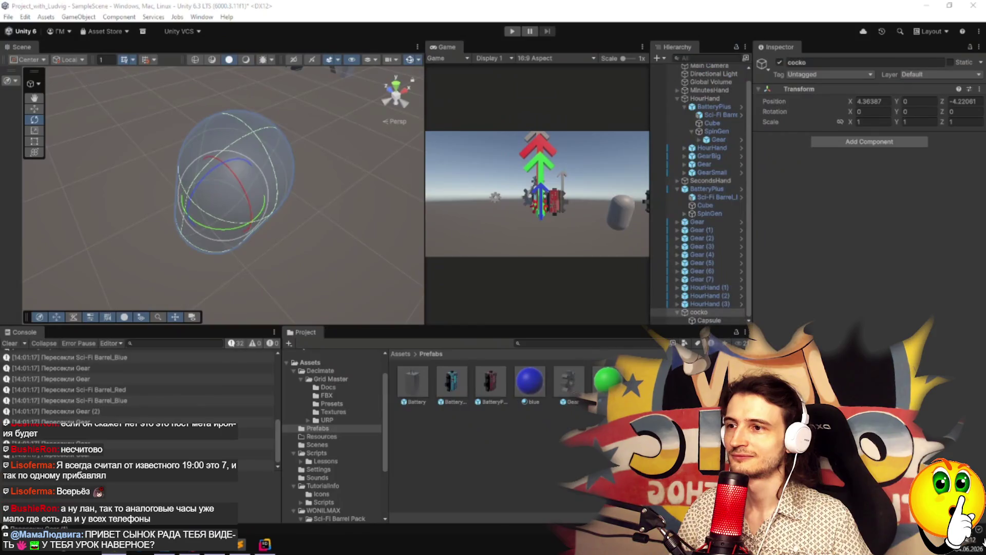
# Rename the group to cuckoo and add a sphere child named head.
pyautogui.click(704, 313)
pyautogui.write('cko')
pyautogui.press('Return')
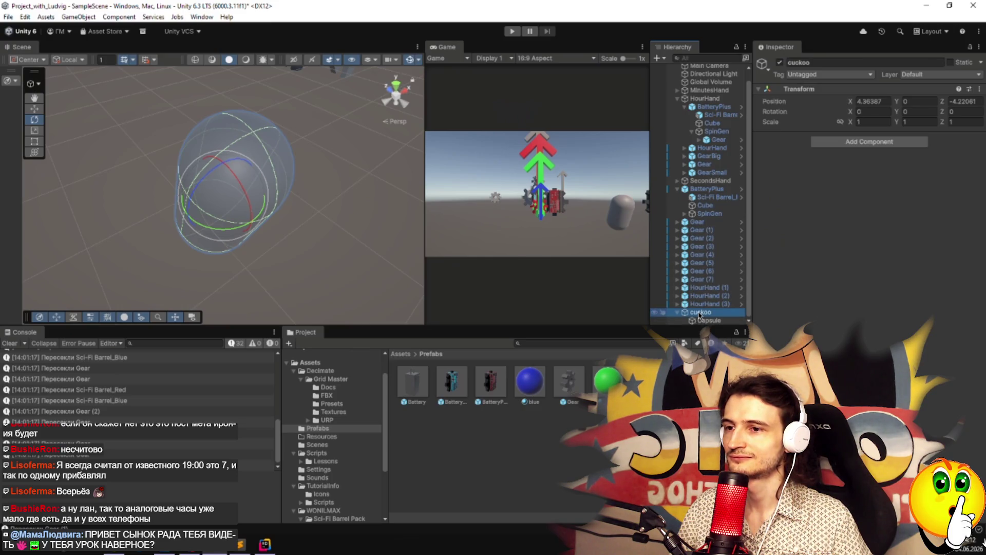
pyautogui.rightClick(700, 314)
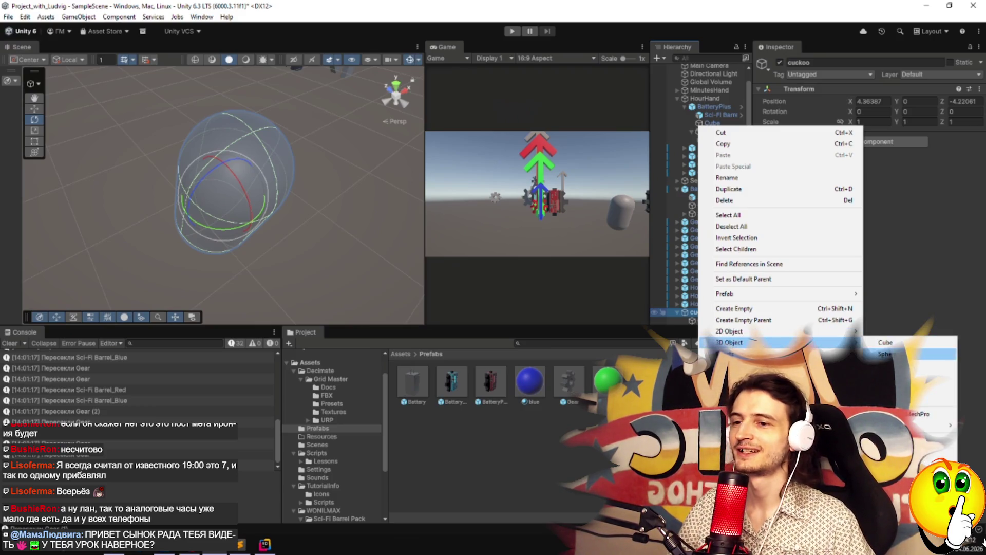
pyautogui.click(884, 354)
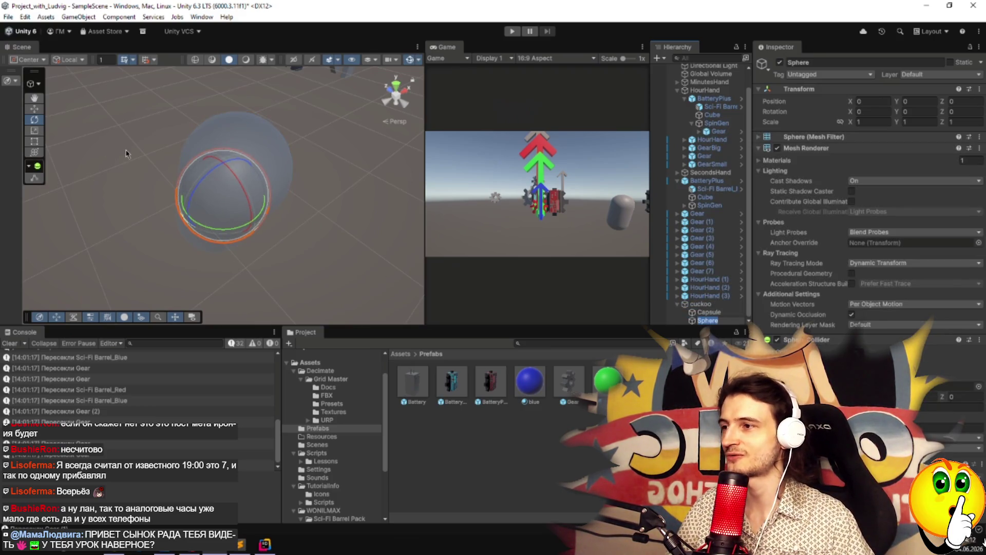
pyautogui.write('W')
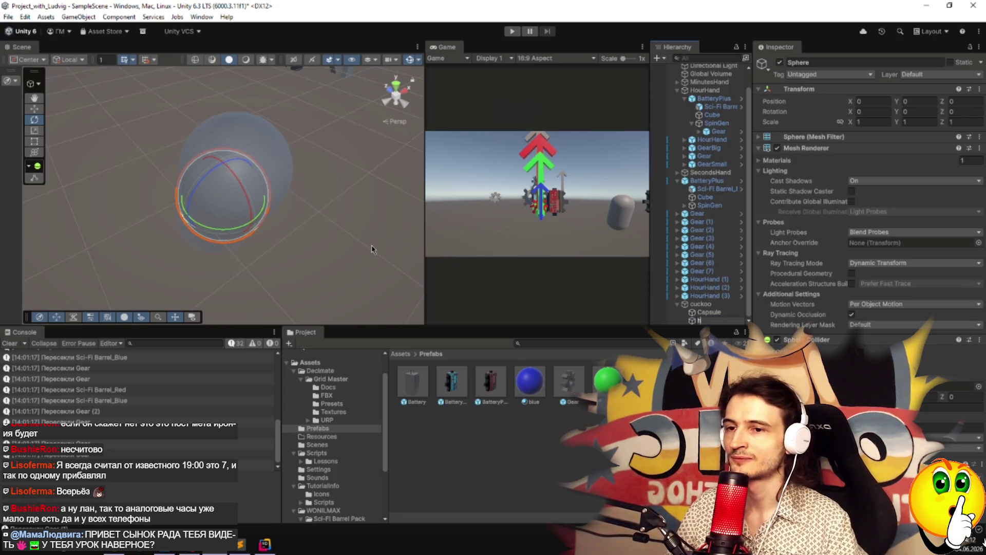
pyautogui.write('d')
pyautogui.press('Return')
# Move the head sphere up and forward to 0, 0.97, -0.289 above the body.
pyautogui.press('w')
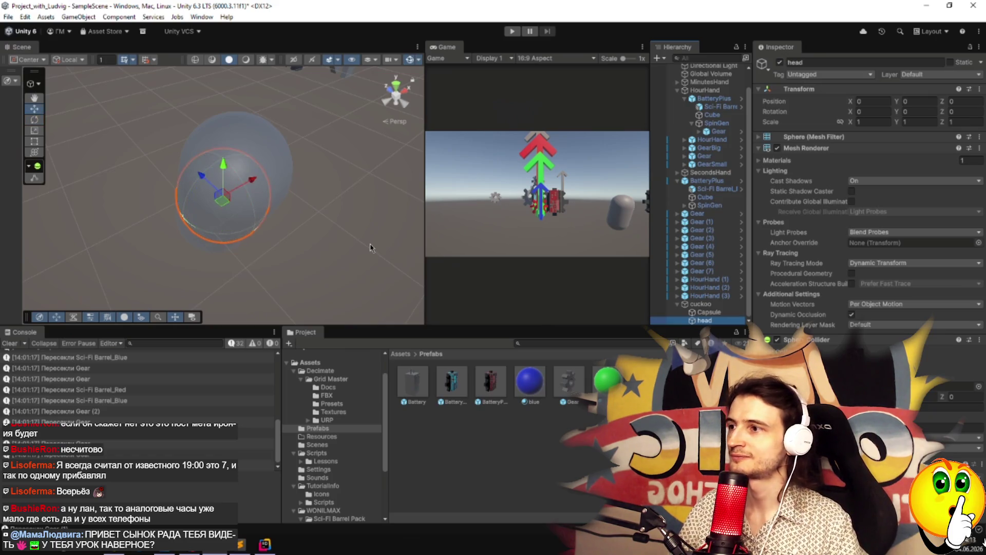
pyautogui.moveTo(226, 172)
pyautogui.mouseDown()
pyautogui.moveTo(237, 148)
pyautogui.moveTo(202, 127)
pyautogui.moveTo(230, 149)
pyautogui.moveTo(218, 140)
pyautogui.mouseUp()
pyautogui.moveTo(216, 262)
pyautogui.mouseDown()
pyautogui.moveTo(229, 206)
pyautogui.moveTo(170, 212)
pyautogui.moveTo(246, 221)
pyautogui.mouseUp()
pyautogui.moveTo(200, 154); pyautogui.dragTo(200, 146)
pyautogui.moveTo(276, 242)
pyautogui.mouseDown()
pyautogui.moveTo(124, 236)
pyautogui.moveTo(252, 198)
pyautogui.moveTo(254, 155)
pyautogui.mouseUp()
pyautogui.moveTo(214, 191); pyautogui.dragTo(228, 198)
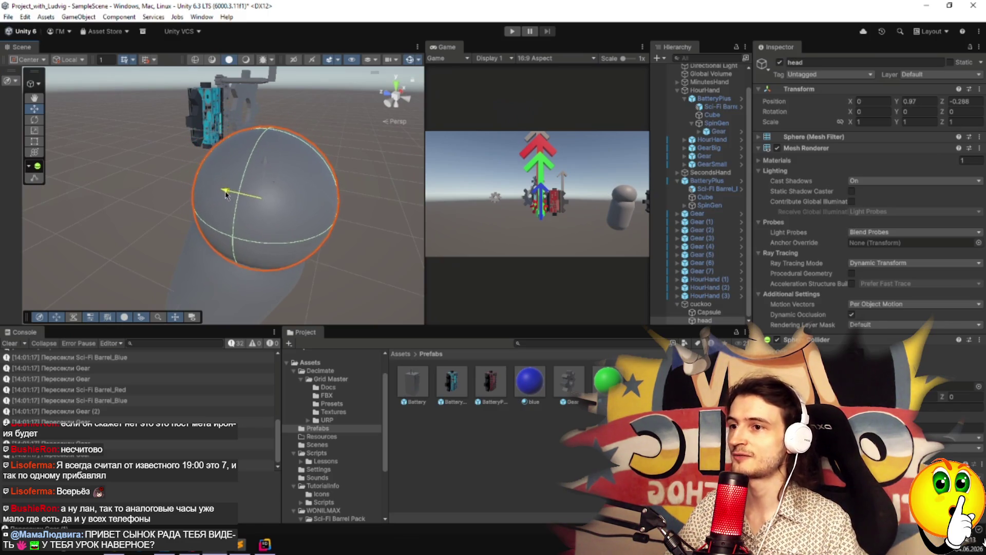
pyautogui.moveTo(346, 255); pyautogui.dragTo(237, 266)
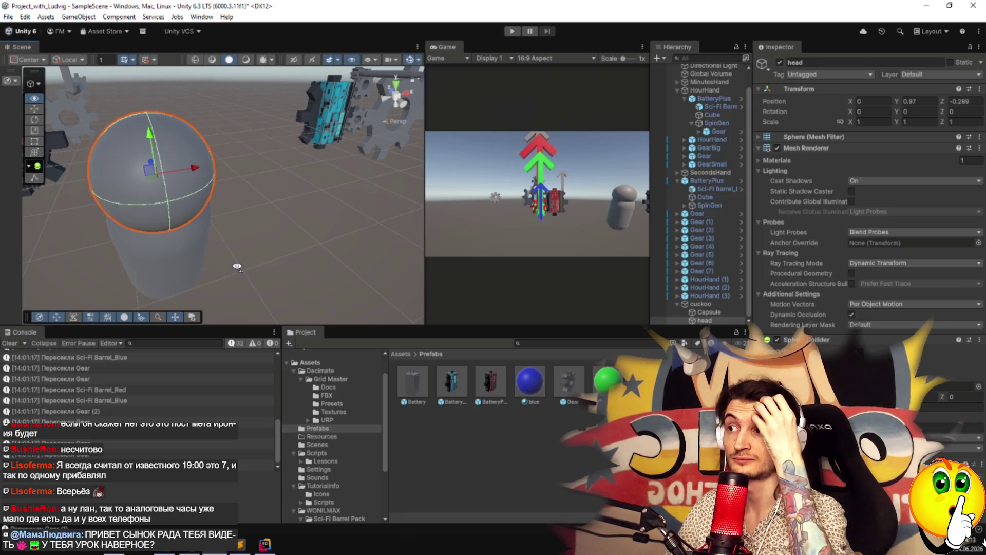
pyautogui.rightClick(698, 306)
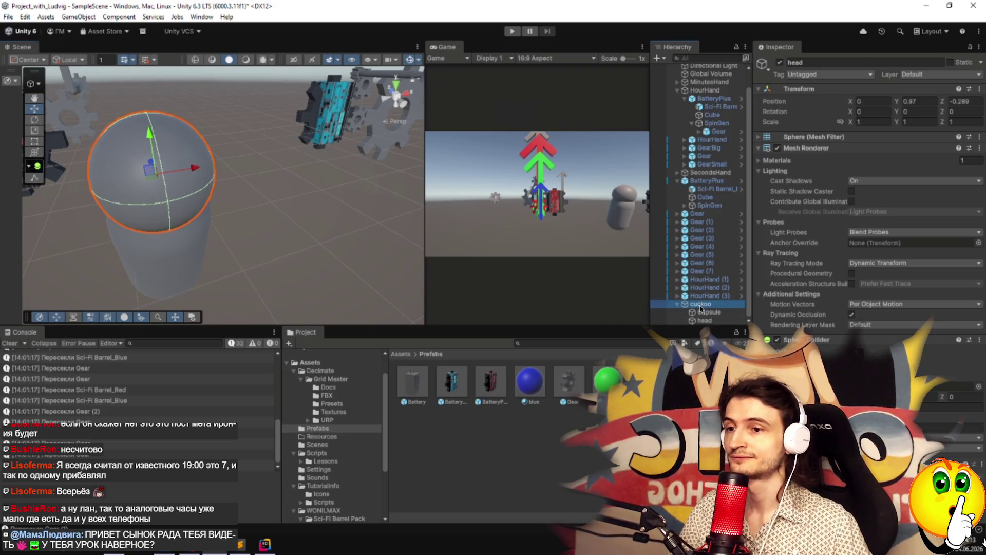
# Add a Cube inside the cuckoo group.
pyautogui.moveTo(771, 346)
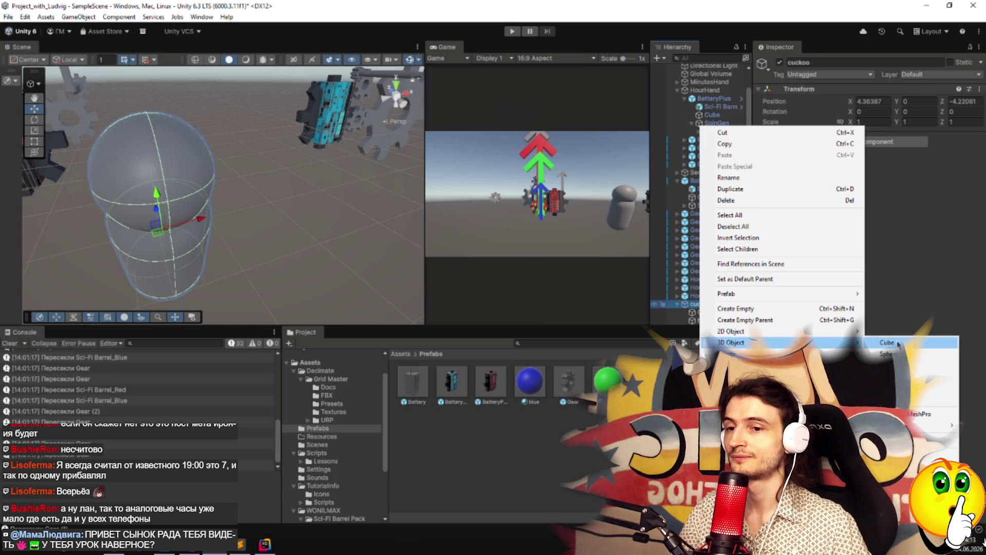
pyautogui.click(896, 399)
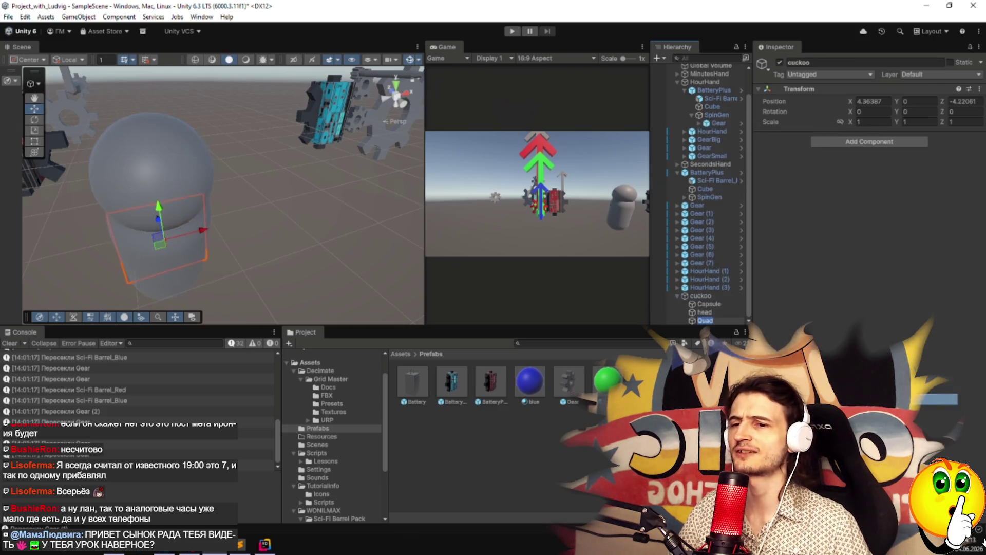
pyautogui.moveTo(339, 270)
pyautogui.mouseDown()
pyautogui.moveTo(390, 257)
pyautogui.moveTo(359, 247)
pyautogui.mouseUp()
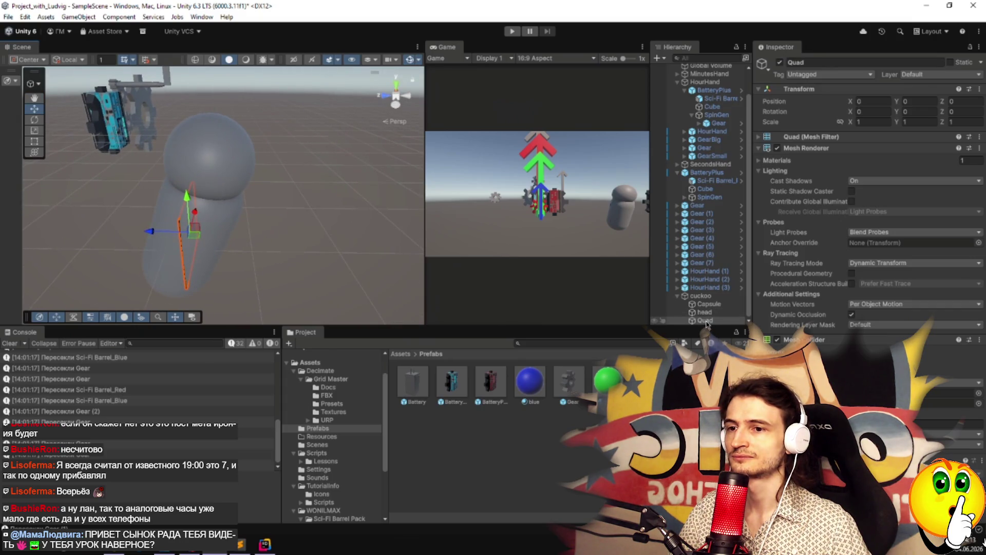
pyautogui.click(702, 295)
pyautogui.rightClick(698, 304)
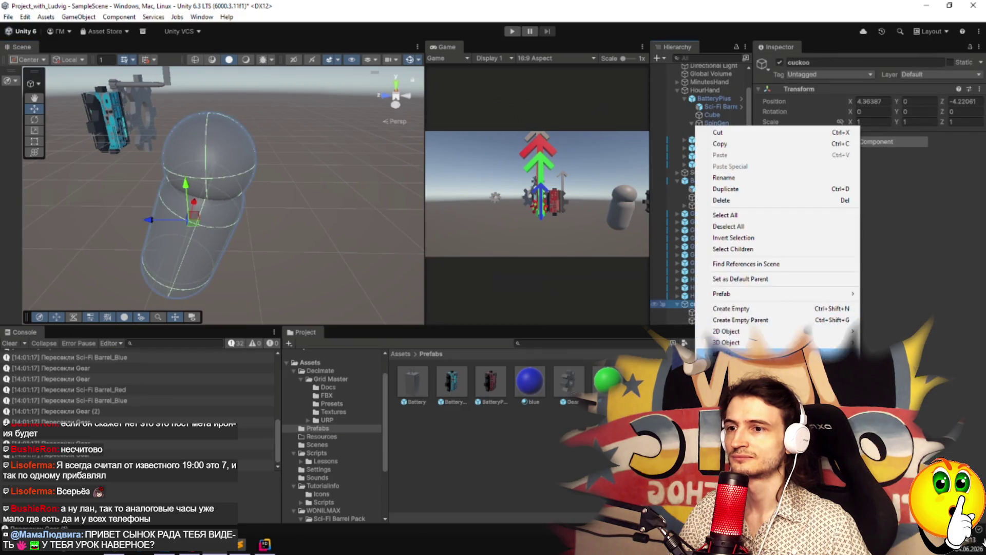
pyautogui.moveTo(832, 342)
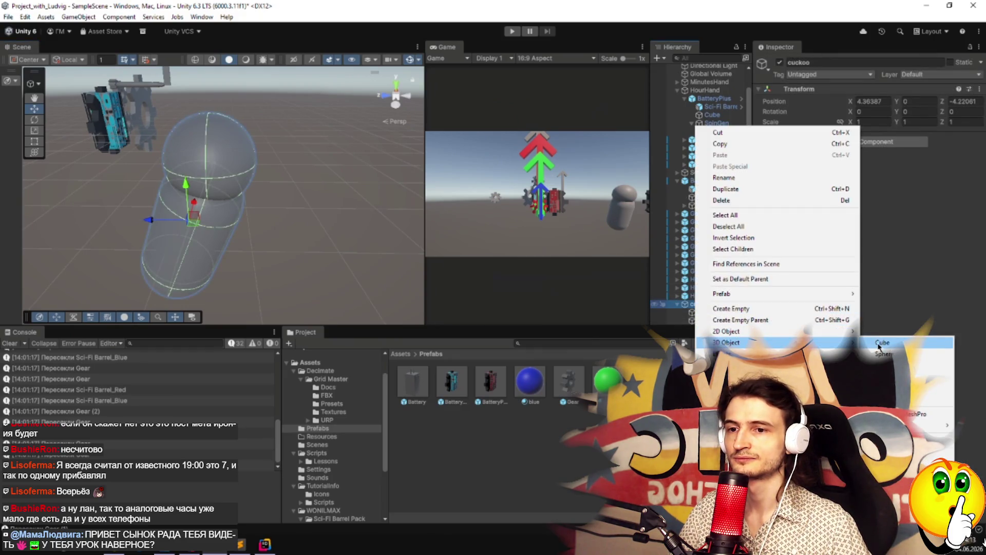
pyautogui.click(879, 344)
# Place the cube at Y 0.943, Z -0.372 and rotate it to -22.553, -39.259, 16.859 as a beak.
pyautogui.moveTo(190, 210)
pyautogui.mouseDown()
pyautogui.moveTo(182, 161)
pyautogui.moveTo(206, 160)
pyautogui.mouseUp()
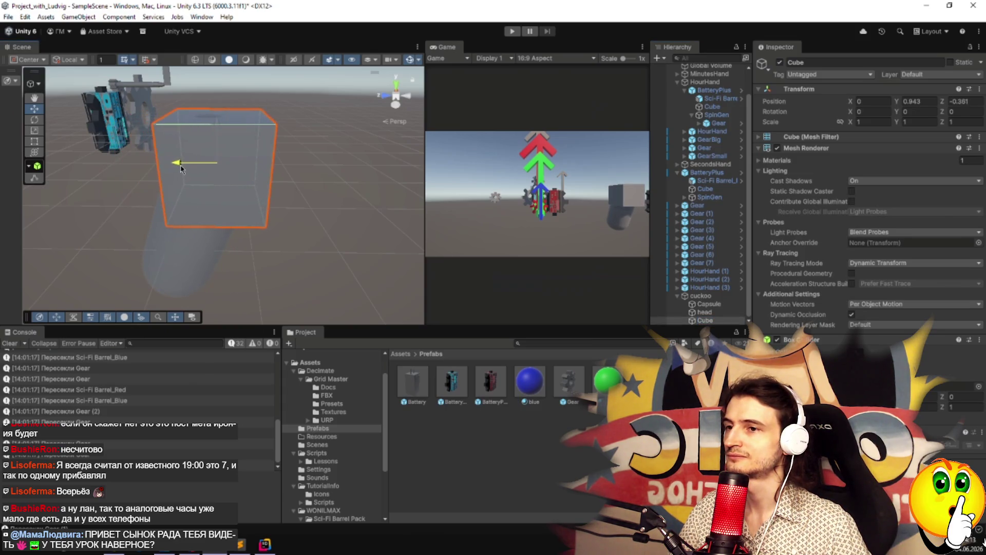
pyautogui.moveTo(324, 213)
pyautogui.mouseDown()
pyautogui.moveTo(310, 222)
pyautogui.moveTo(195, 190)
pyautogui.moveTo(237, 190)
pyautogui.mouseUp()
pyautogui.press('e')
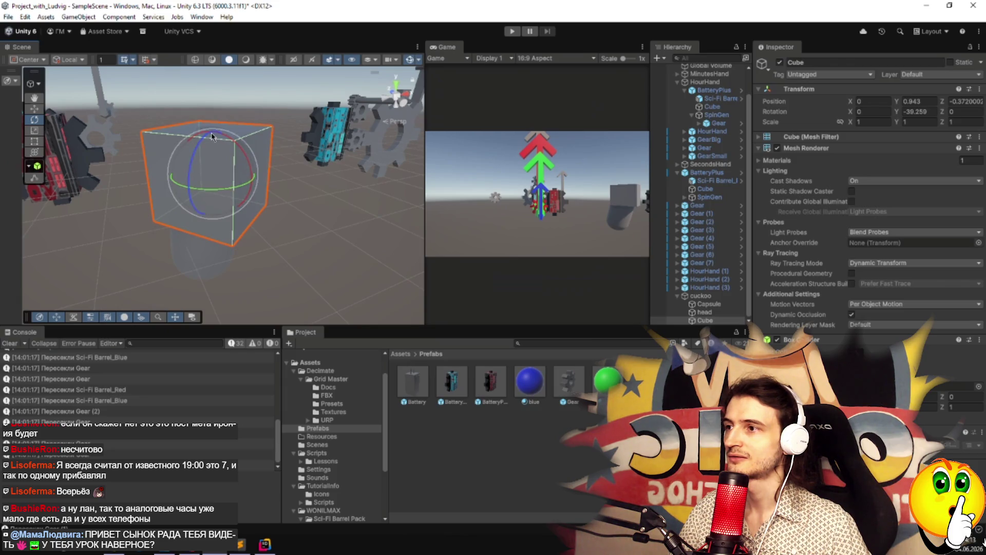
pyautogui.moveTo(220, 139)
pyautogui.mouseDown()
pyautogui.moveTo(239, 163)
pyautogui.moveTo(208, 156)
pyautogui.moveTo(188, 179)
pyautogui.mouseUp()
pyautogui.press('w')
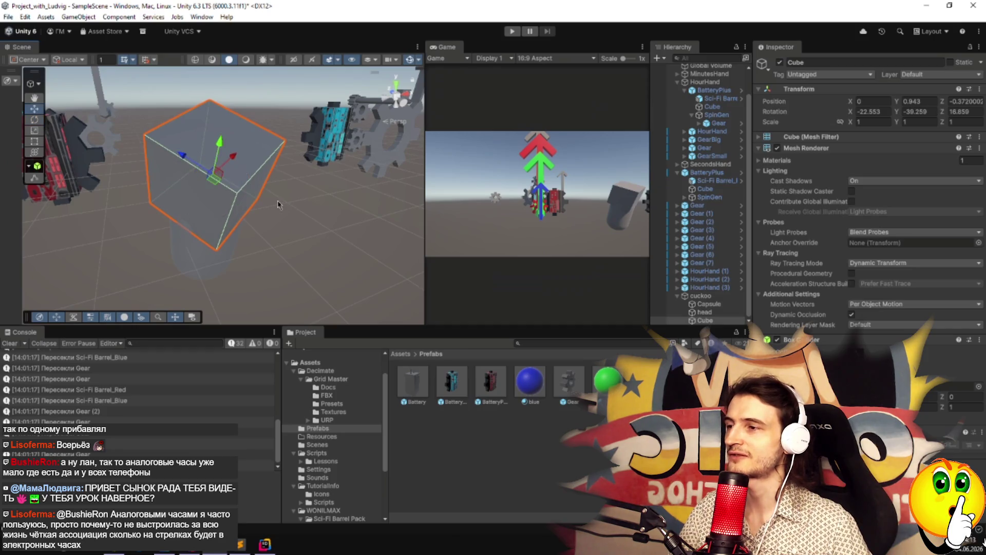
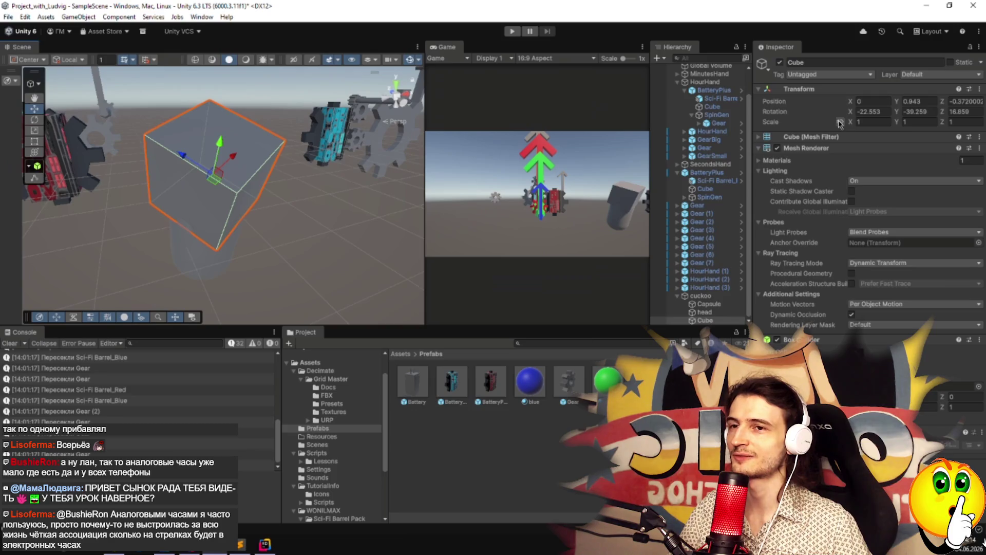
# Scale the cube down into a thin, narrow flat slab.
pyautogui.click(884, 122)
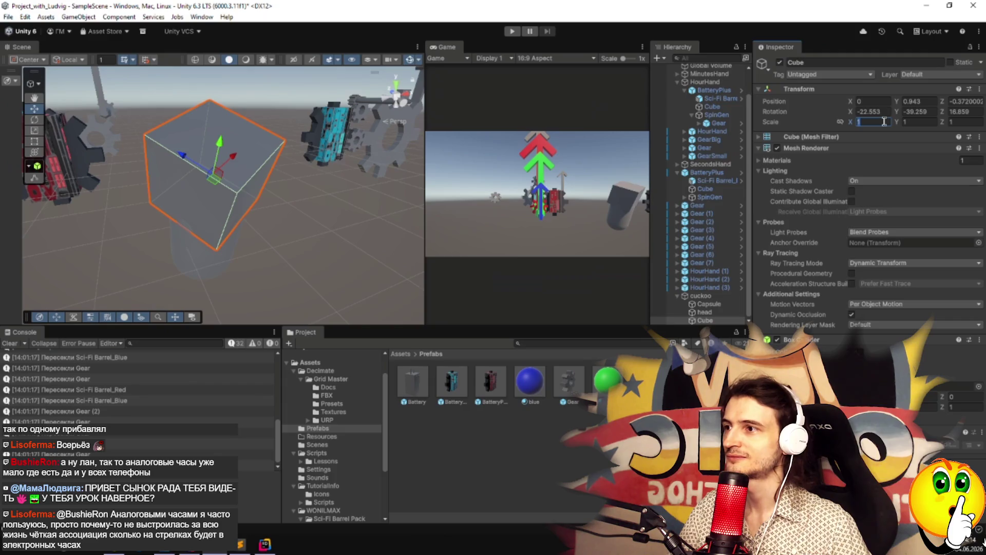
pyautogui.write('0.1')
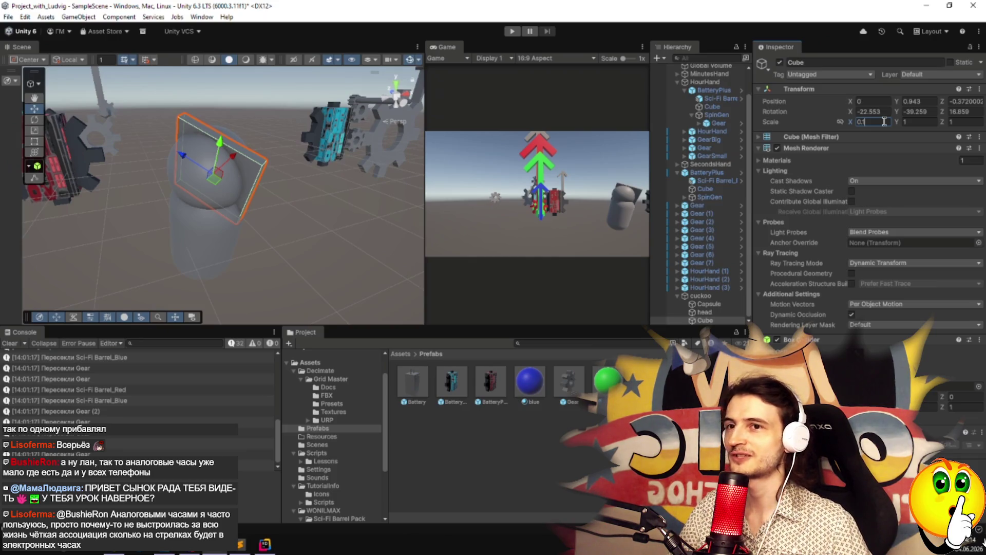
pyautogui.press('BackSpace')
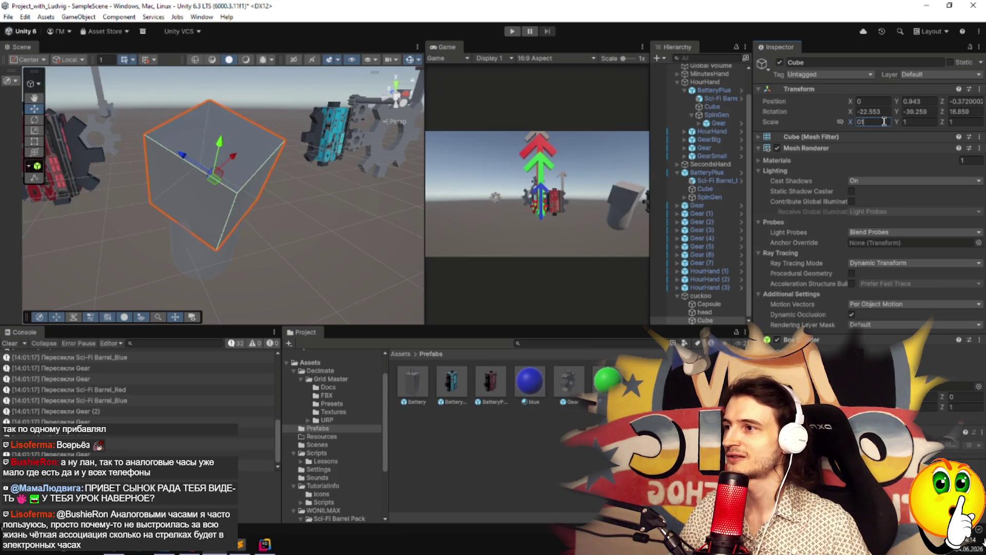
pyautogui.click(259, 186)
pyautogui.click(259, 186)
pyautogui.press('r')
pyautogui.moveTo(236, 159); pyautogui.dragTo(224, 167)
pyautogui.moveTo(218, 156); pyautogui.dragTo(197, 166)
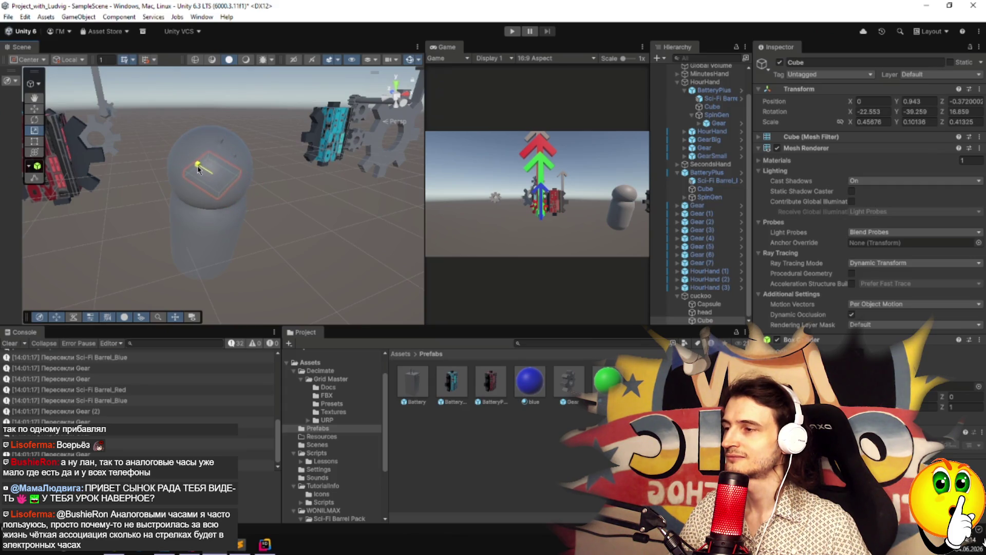
pyautogui.moveTo(232, 158); pyautogui.dragTo(229, 164)
# Tilt the flat slab to a new angle with the Rotate tool.
pyautogui.press('e')
pyautogui.moveTo(250, 193)
pyautogui.mouseDown()
pyautogui.moveTo(247, 172)
pyautogui.moveTo(233, 179)
pyautogui.moveTo(259, 187)
pyautogui.moveTo(223, 183)
pyautogui.moveTo(260, 214)
pyautogui.moveTo(207, 206)
pyautogui.moveTo(224, 202)
pyautogui.mouseUp()
pyautogui.press('w')
pyautogui.click(262, 221)
pyautogui.click(250, 194)
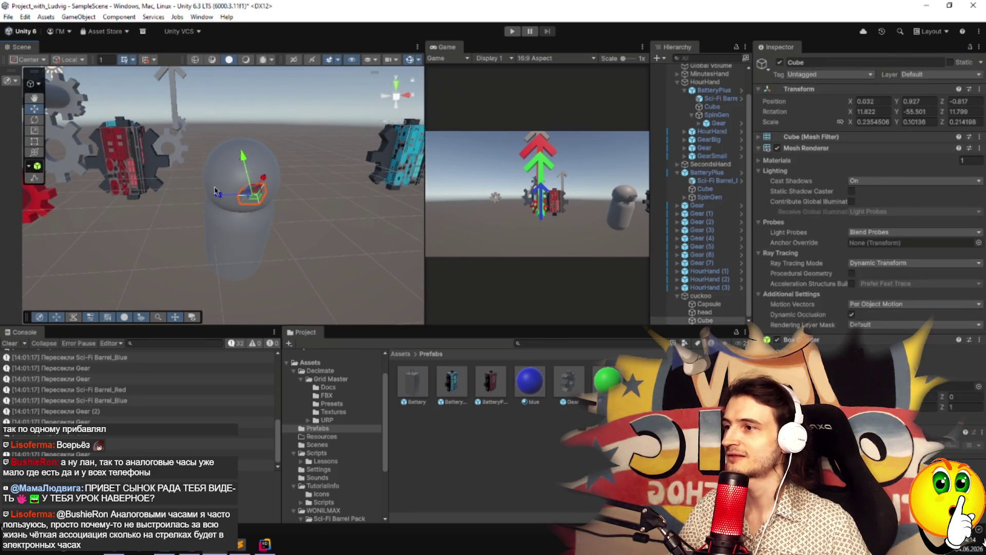
# Tilt the slab further around Z and move it onto the front of the head.
pyautogui.press('e')
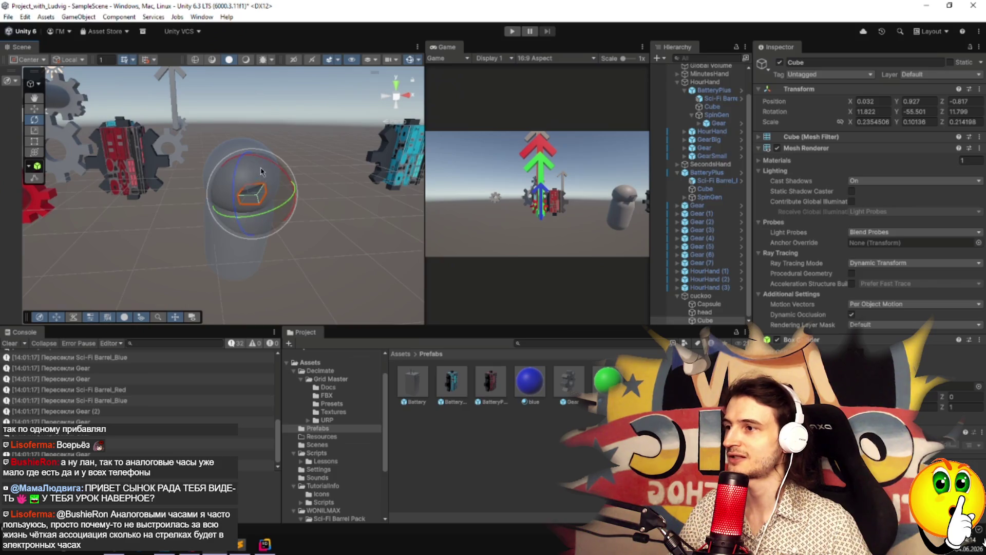
pyautogui.moveTo(237, 170); pyautogui.dragTo(264, 155)
pyautogui.moveTo(326, 272)
pyautogui.keyDown('alt'); pyautogui.mouseDown()
pyautogui.moveTo(287, 265)
pyautogui.moveTo(214, 177)
pyautogui.mouseUp(); pyautogui.keyUp('alt')
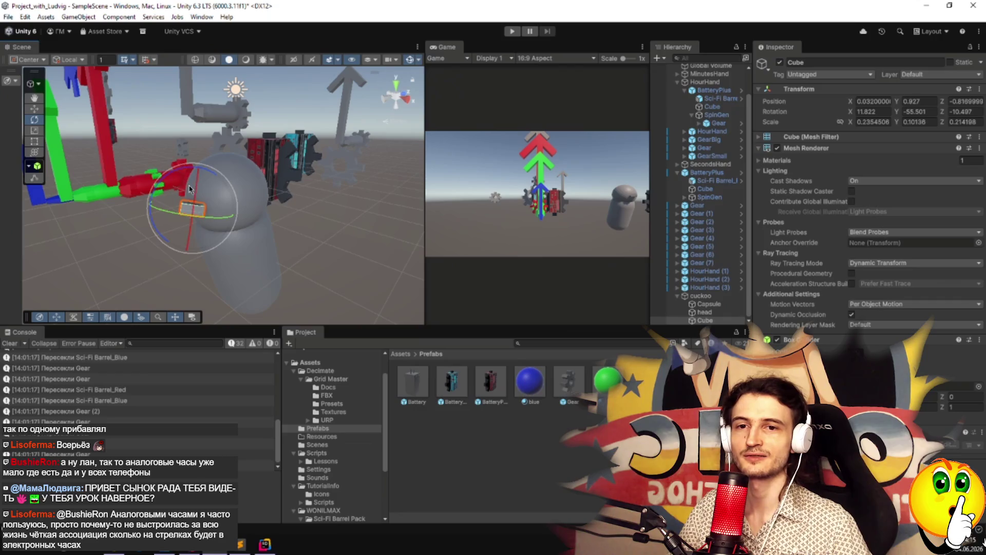
pyautogui.press('w')
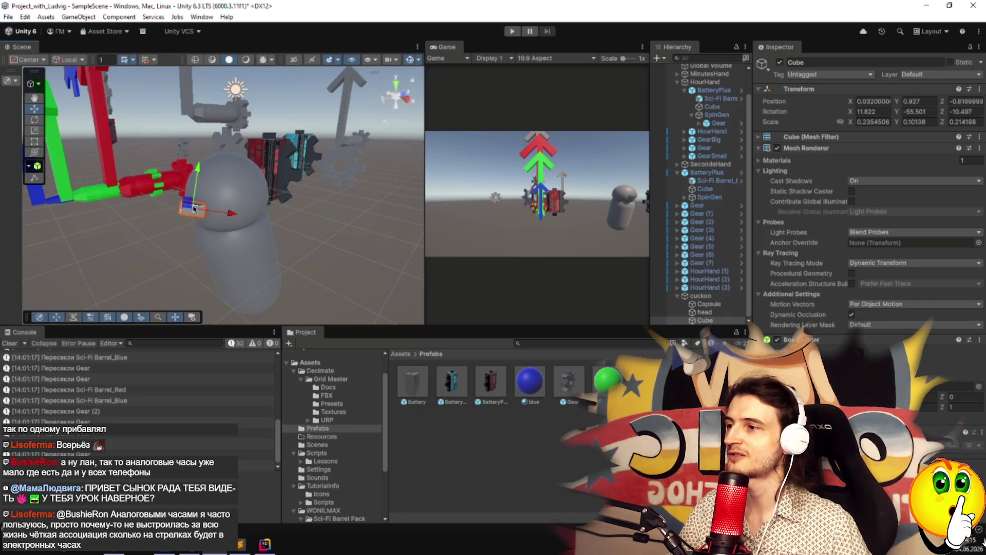
pyautogui.moveTo(213, 215)
pyautogui.mouseDown()
pyautogui.moveTo(197, 203)
pyautogui.moveTo(265, 229)
pyautogui.mouseUp()
pyautogui.moveTo(212, 210); pyautogui.dragTo(214, 216)
# Duplicate the slab as Cube (1) and move it down below the first piece.
pyautogui.hotkey('ctrl', 'd')
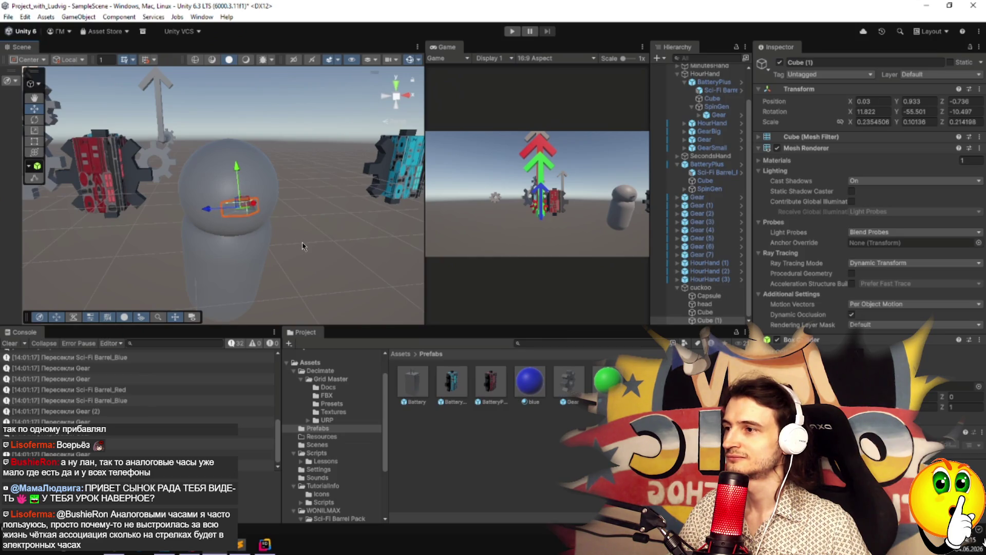
pyautogui.moveTo(238, 167); pyautogui.dragTo(239, 177)
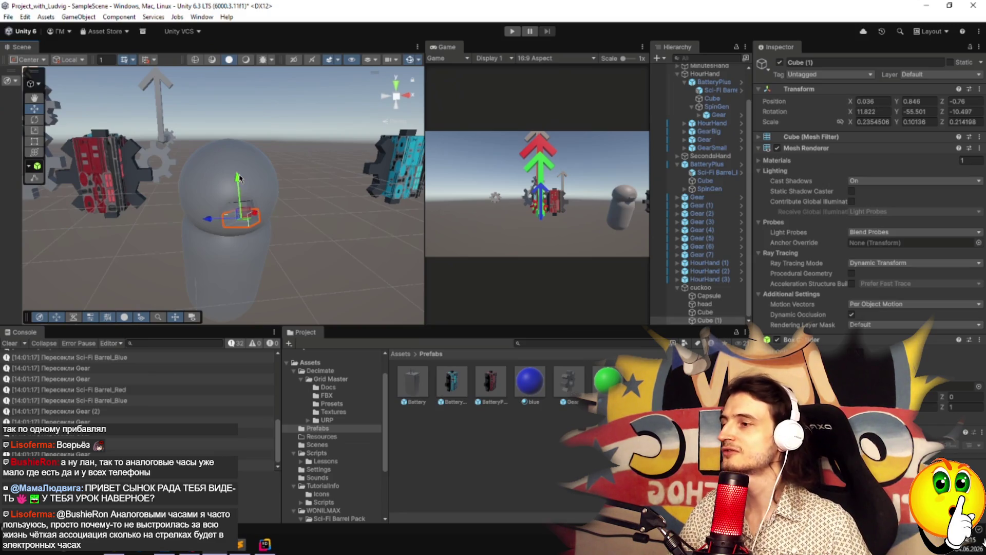
pyautogui.click(339, 262)
pyautogui.moveTo(339, 263)
pyautogui.mouseDown()
pyautogui.moveTo(190, 244)
pyautogui.moveTo(288, 252)
pyautogui.mouseUp()
pyautogui.hotkey('ctrl', 'z')
# Tilt Cube (1) to about -10.5° on Z to form the lower beak.
pyautogui.press('e')
pyautogui.moveTo(276, 192)
pyautogui.mouseDown()
pyautogui.moveTo(264, 220)
pyautogui.moveTo(318, 229)
pyautogui.mouseUp()
pyautogui.moveTo(366, 273)
pyautogui.mouseDown()
pyautogui.moveTo(523, 269)
pyautogui.moveTo(382, 260)
pyautogui.mouseUp()
pyautogui.hotkey('ctrl', 'z')
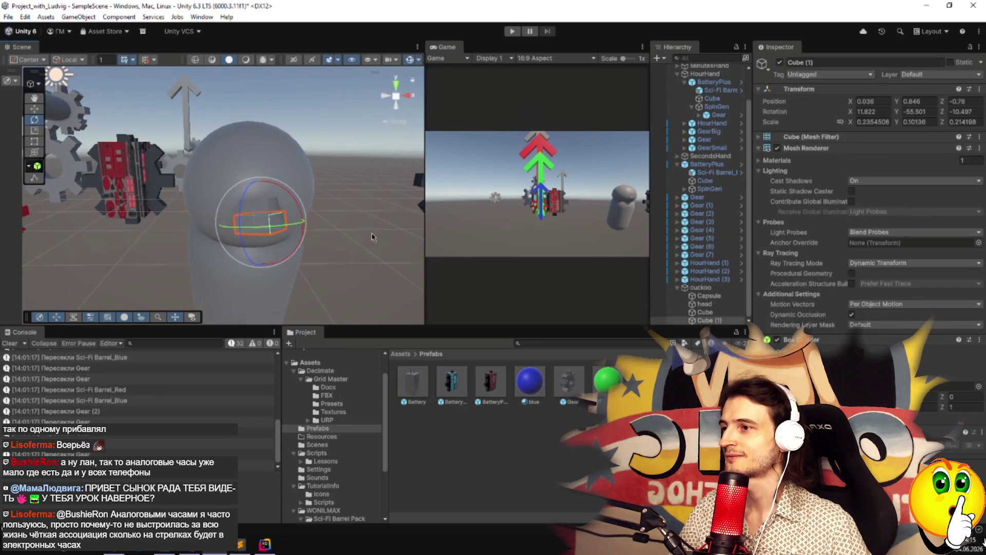
pyautogui.click(373, 283)
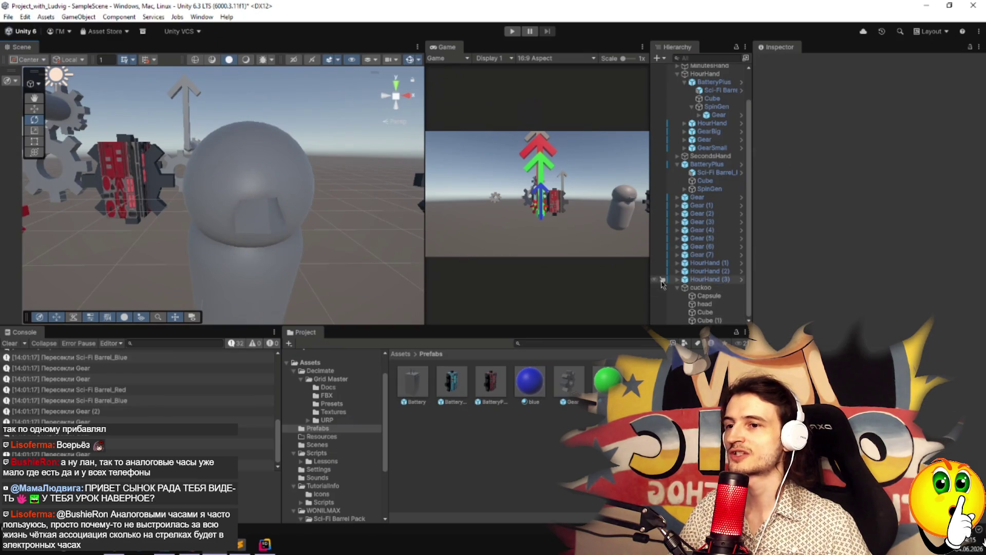
# Wrap the upper beak Cube in an empty parent named UpMouth.
pyautogui.rightClick(709, 312)
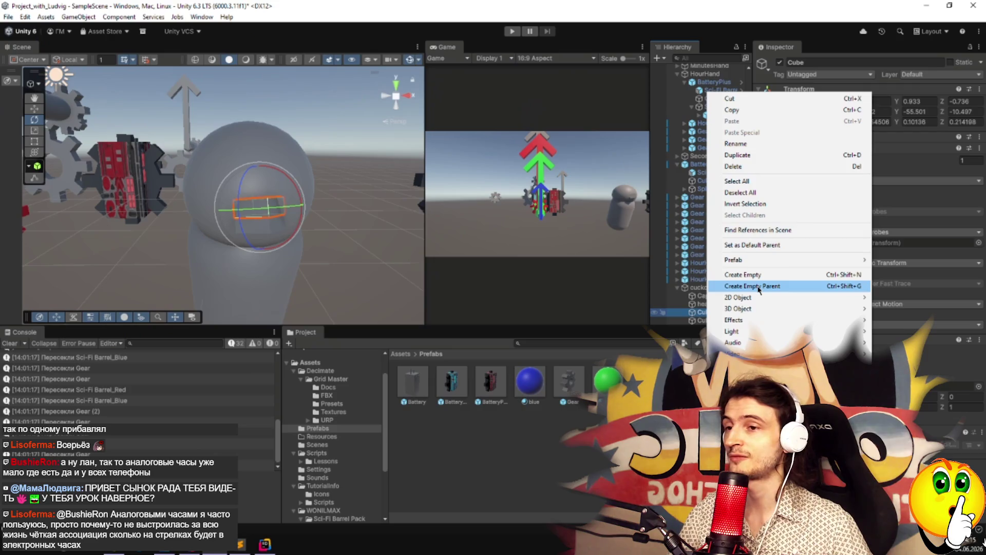
pyautogui.click(760, 289)
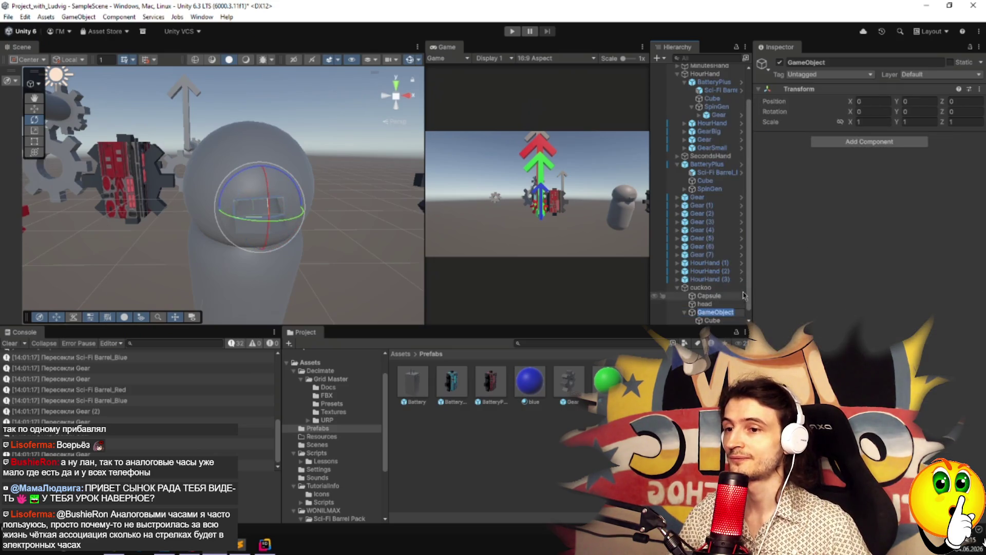
pyautogui.write('UpMounth')
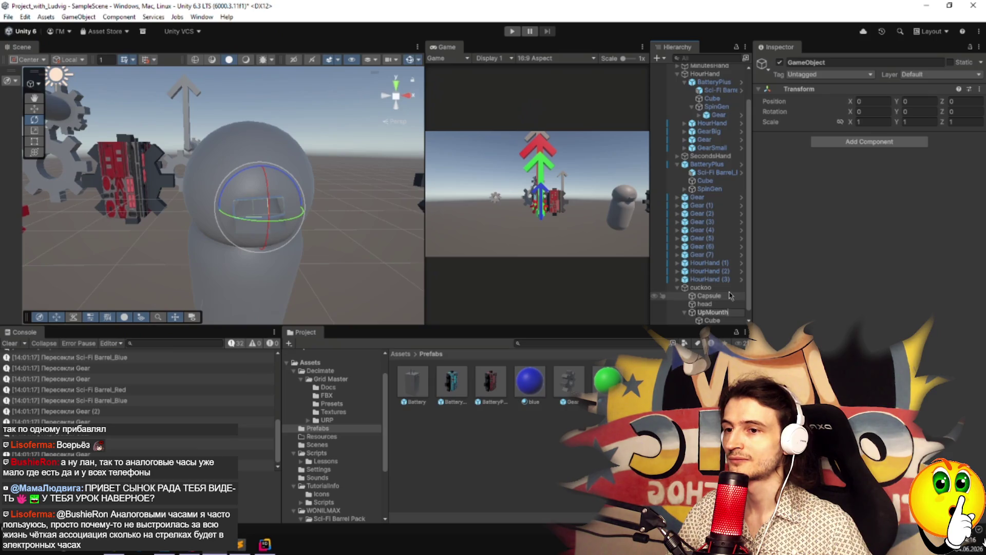
pyautogui.press('Return')
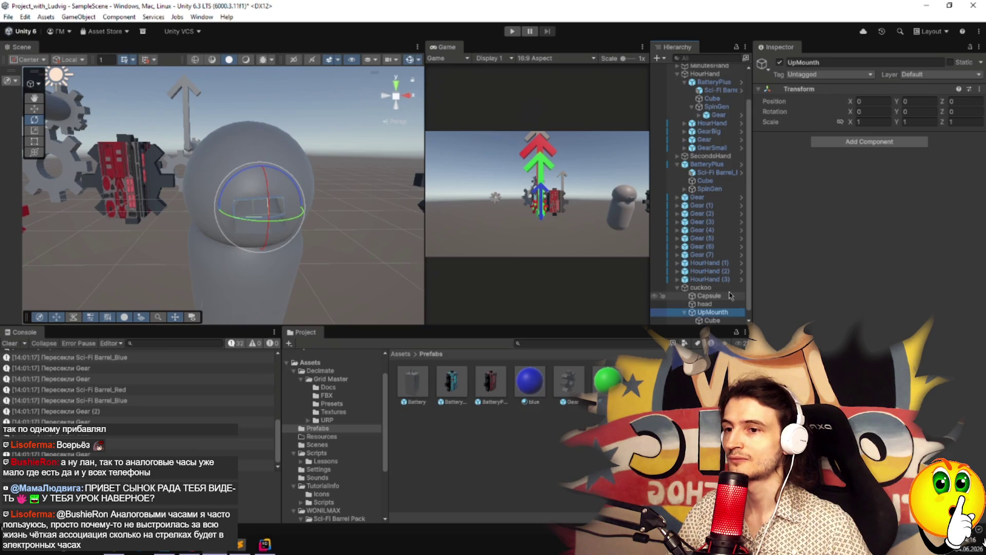
pyautogui.scroll(-1, 731, 296)
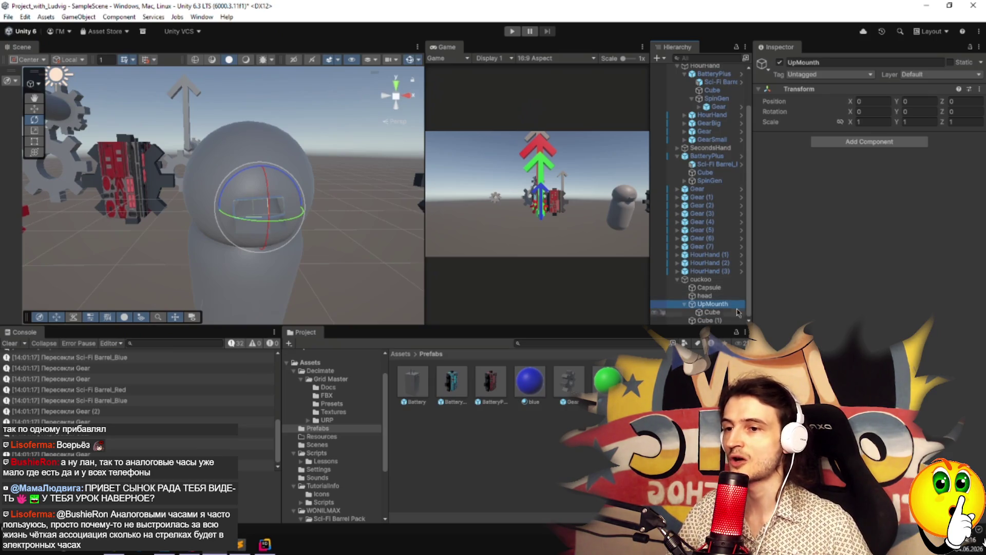
pyautogui.click(722, 305)
pyautogui.click(744, 303)
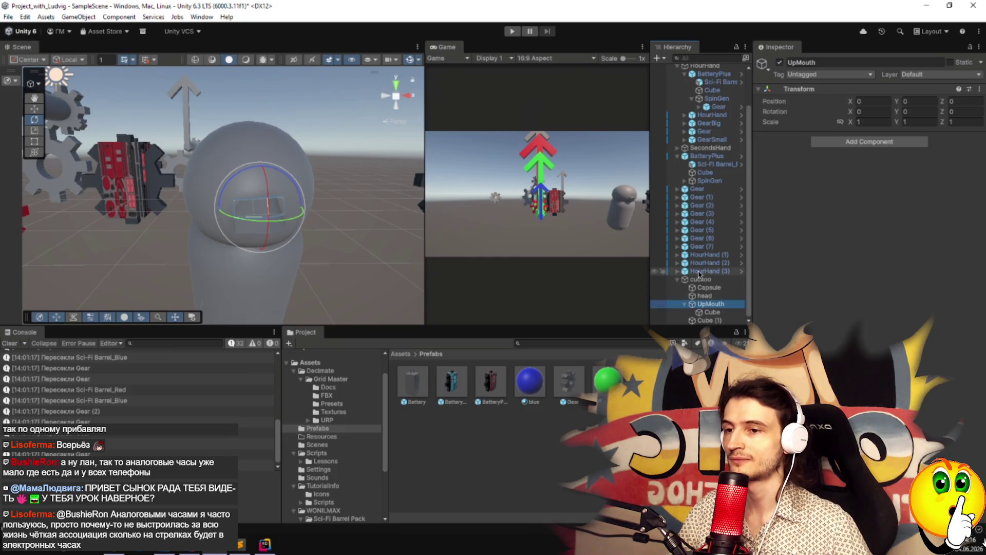
# Wrap Cube (1) in an empty parent named DownMouth.
pyautogui.rightClick(705, 320)
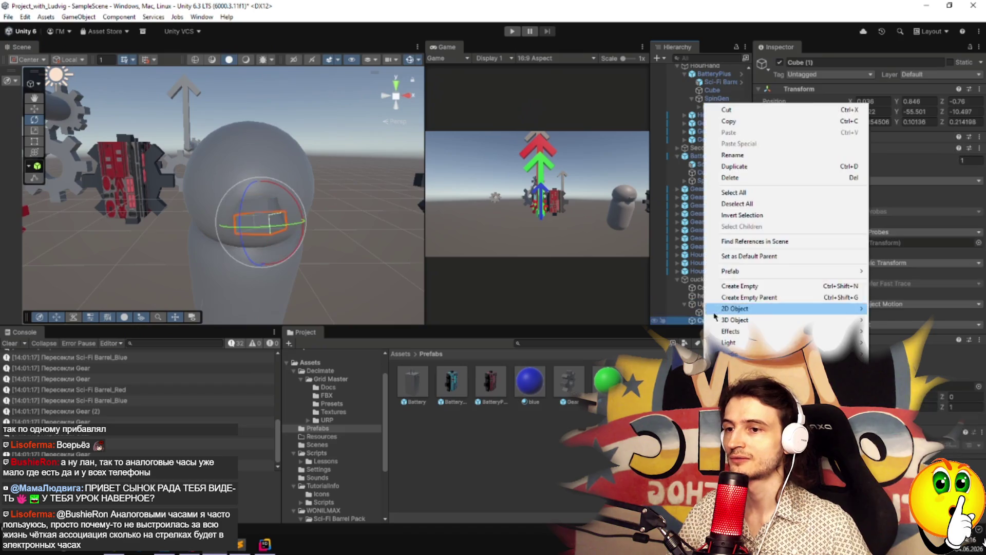
pyautogui.click(764, 300)
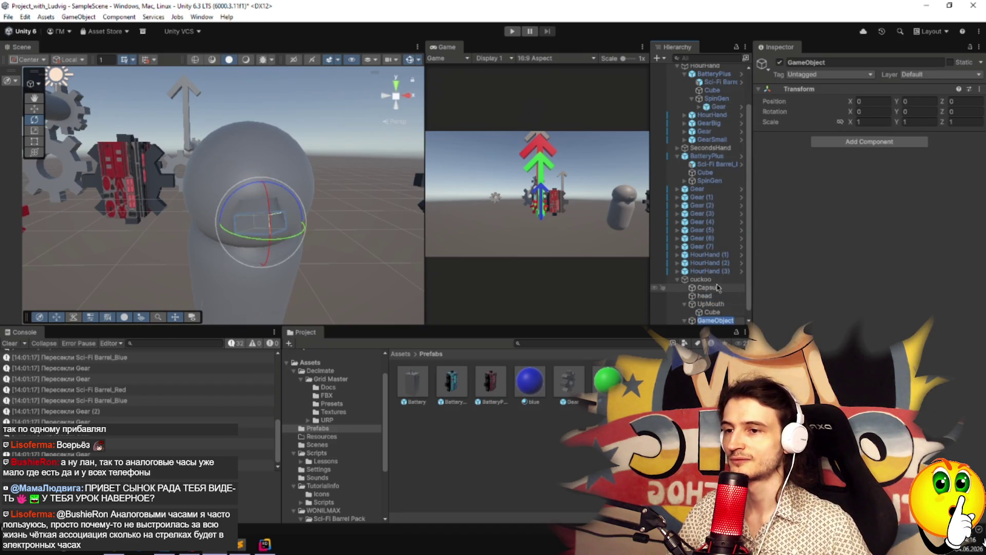
pyautogui.write('Do')
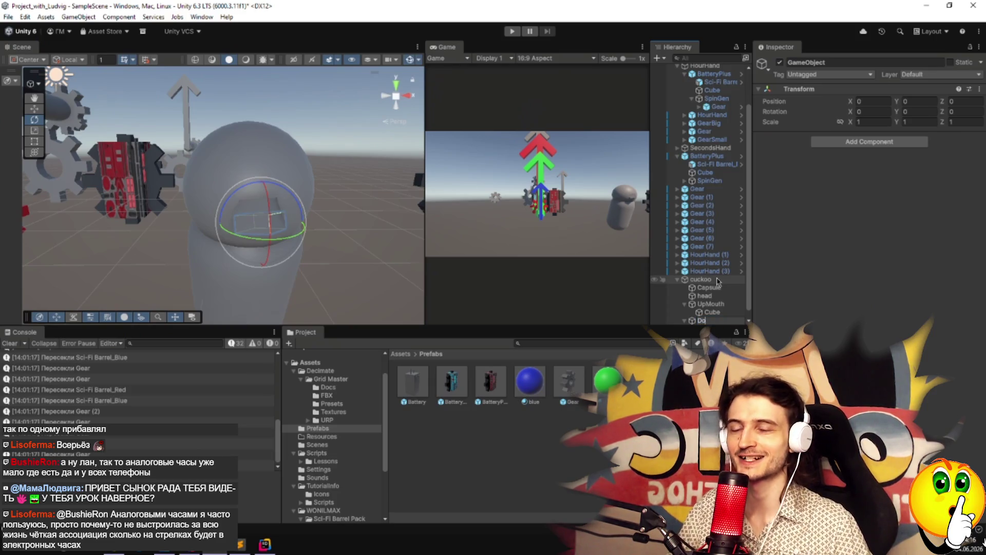
pyautogui.write('wnMouth')
pyautogui.press('Return')
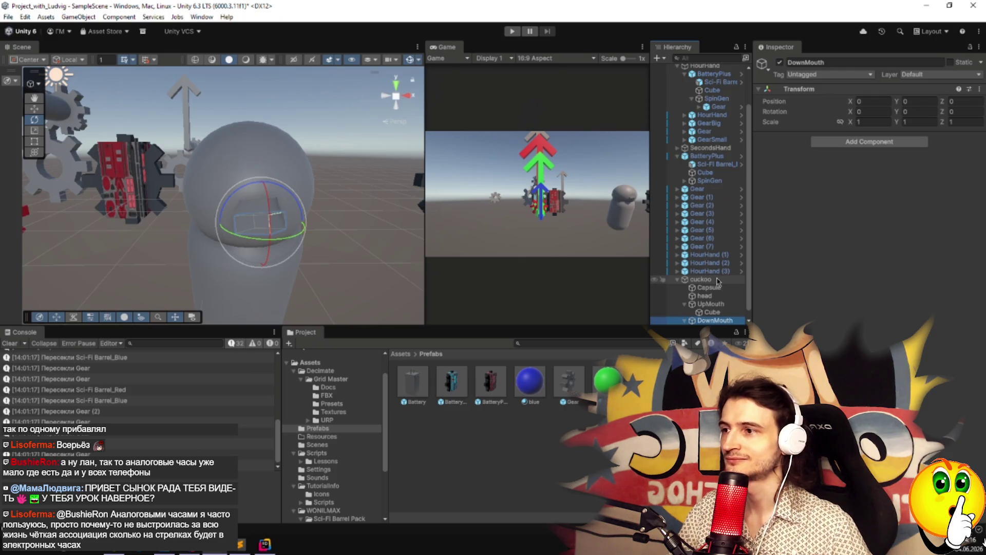
pyautogui.scroll(-1, 717, 281)
pyautogui.click(350, 257)
pyautogui.moveTo(351, 257)
pyautogui.keyDown('alt'); pyautogui.mouseDown()
pyautogui.moveTo(595, 300)
pyautogui.moveTo(496, 290)
pyautogui.mouseUp(); pyautogui.keyUp('alt')
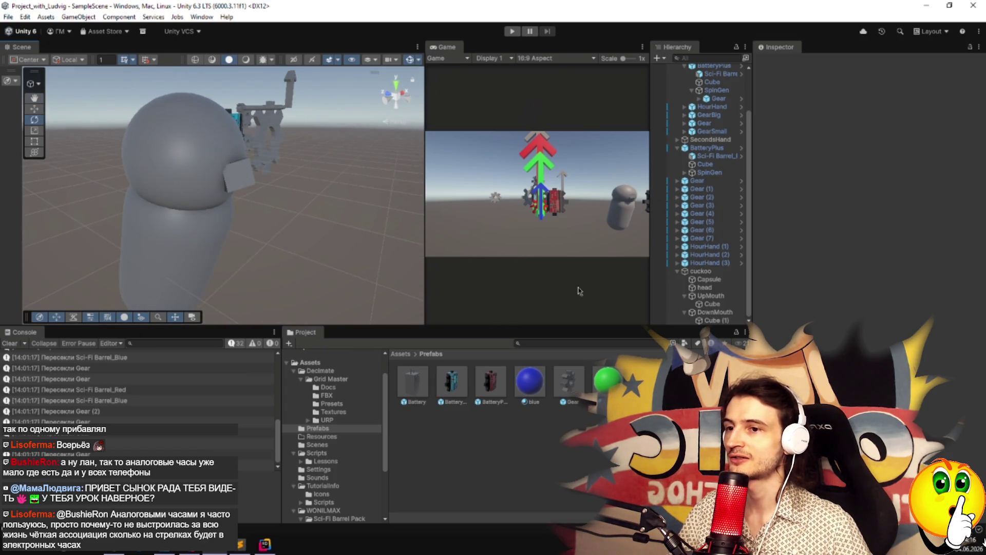
pyautogui.click(711, 295)
pyautogui.moveTo(334, 257)
pyautogui.keyDown('alt'); pyautogui.mouseDown()
pyautogui.moveTo(152, 227)
pyautogui.moveTo(192, 236)
pyautogui.mouseUp(); pyautogui.keyUp('alt')
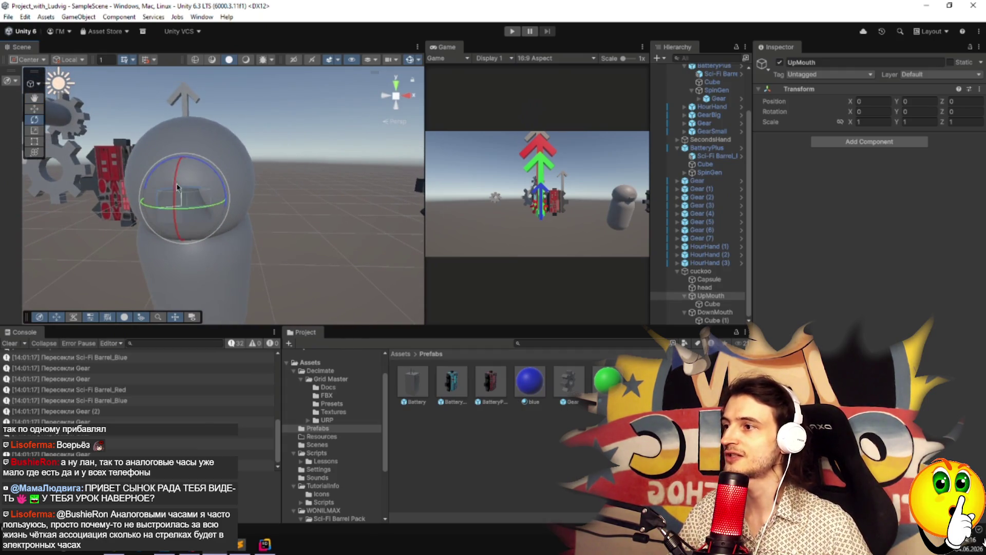
pyautogui.moveTo(176, 188)
pyautogui.mouseDown()
pyautogui.moveTo(184, 157)
pyautogui.moveTo(217, 186)
pyautogui.moveTo(138, 168)
pyautogui.moveTo(138, 205)
pyautogui.moveTo(139, 178)
pyautogui.mouseUp()
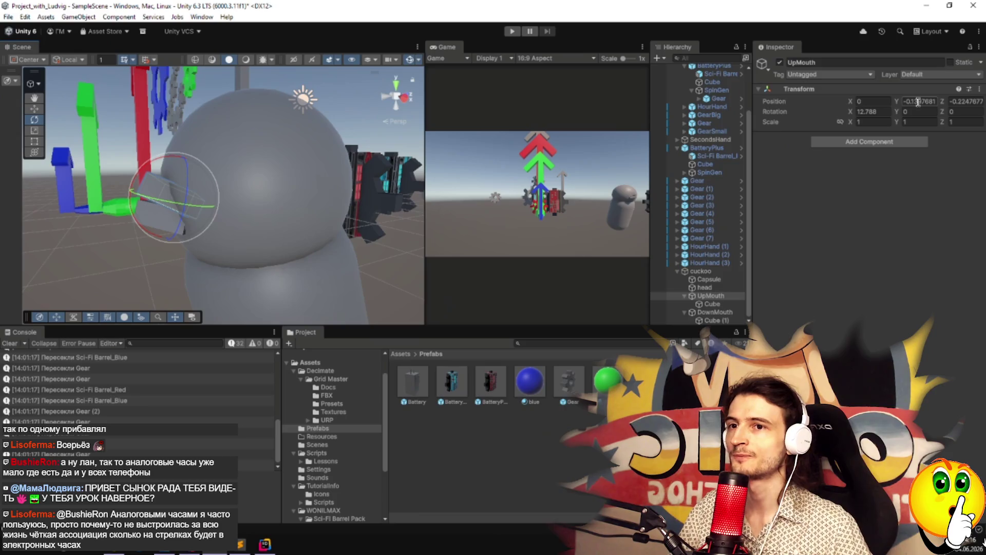
pyautogui.click(917, 101)
pyautogui.write('0')
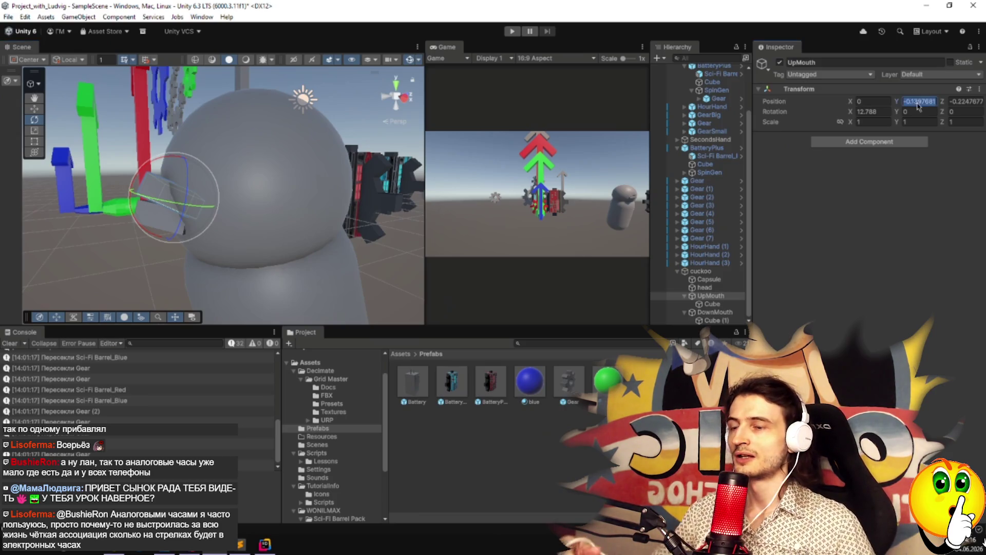
pyautogui.press('Tab')
pyautogui.write('0')
pyautogui.press('Tab')
pyautogui.write('0')
pyautogui.press('Return')
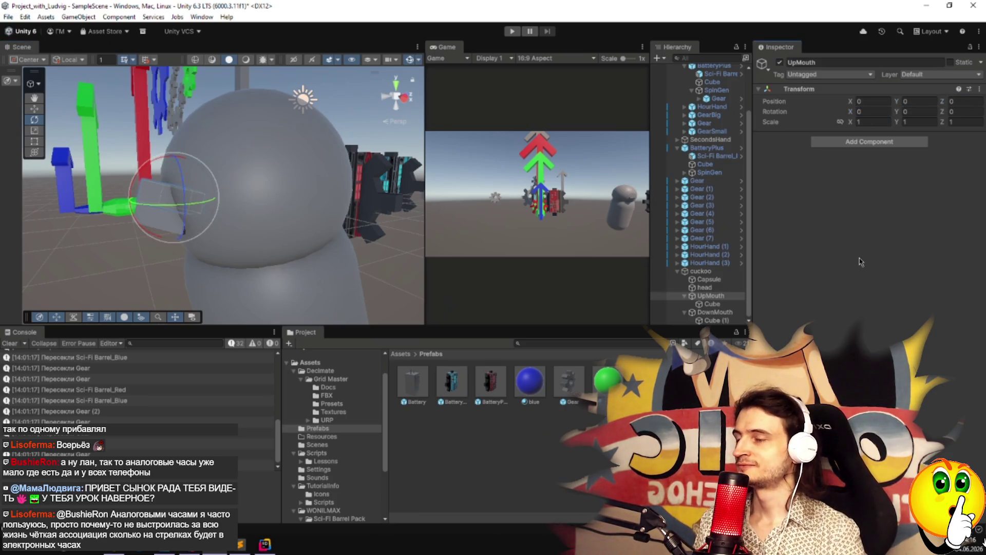
pyautogui.click(373, 253)
pyautogui.moveTo(374, 253)
pyautogui.mouseDown()
pyautogui.moveTo(427, 294)
pyautogui.moveTo(563, 300)
pyautogui.moveTo(579, 262)
pyautogui.mouseUp()
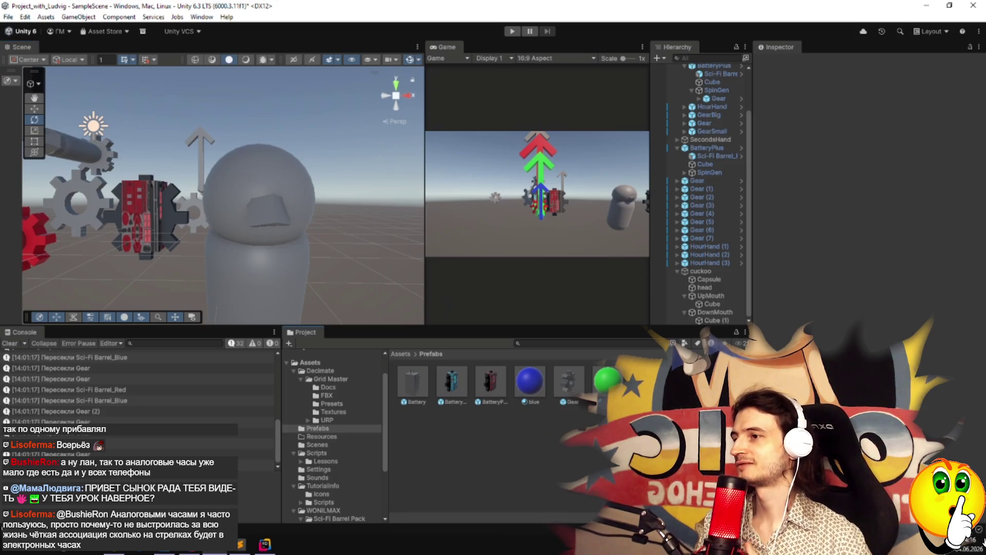
pyautogui.click(725, 383)
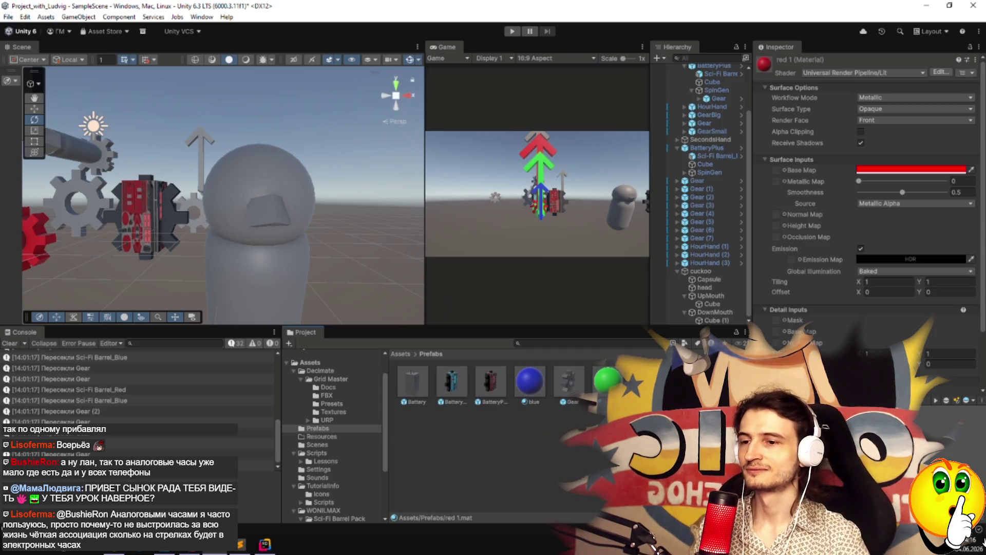
pyautogui.click(764, 383)
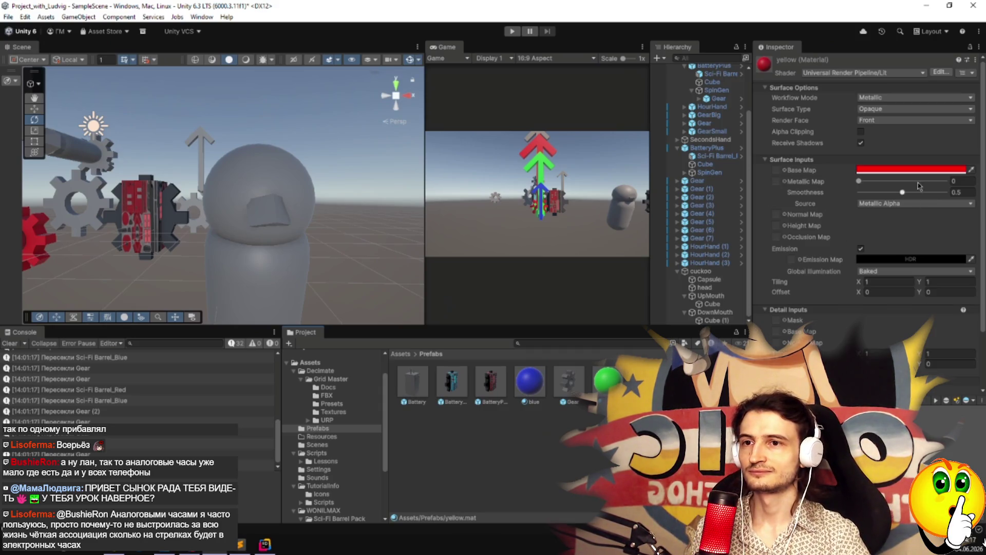
pyautogui.click(962, 171)
pyautogui.click(964, 221)
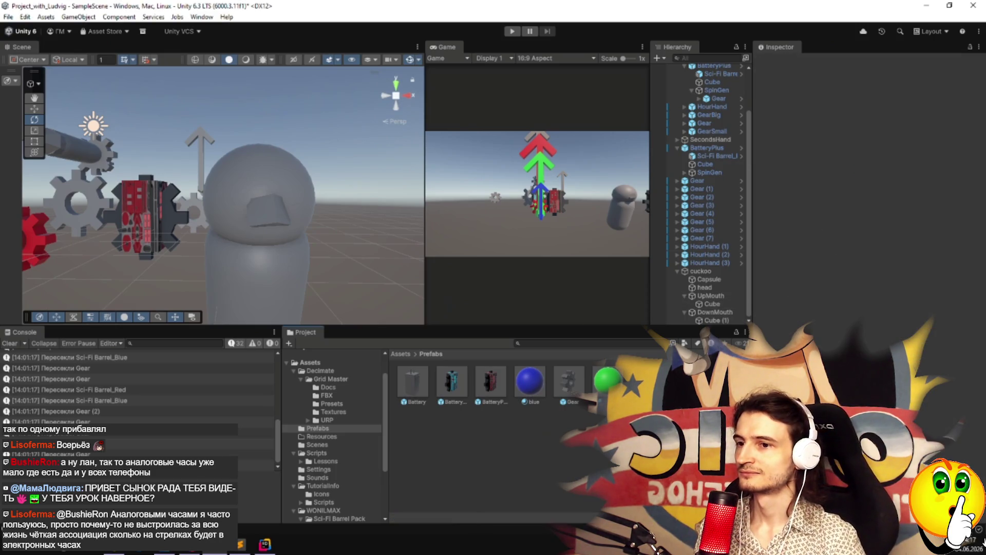
pyautogui.moveTo(712, 299); pyautogui.dragTo(712, 304)
pyautogui.moveTo(722, 382); pyautogui.dragTo(712, 320)
pyautogui.moveTo(419, 271)
pyautogui.mouseDown()
pyautogui.moveTo(486, 260)
pyautogui.moveTo(356, 275)
pyautogui.moveTo(362, 282)
pyautogui.mouseUp()
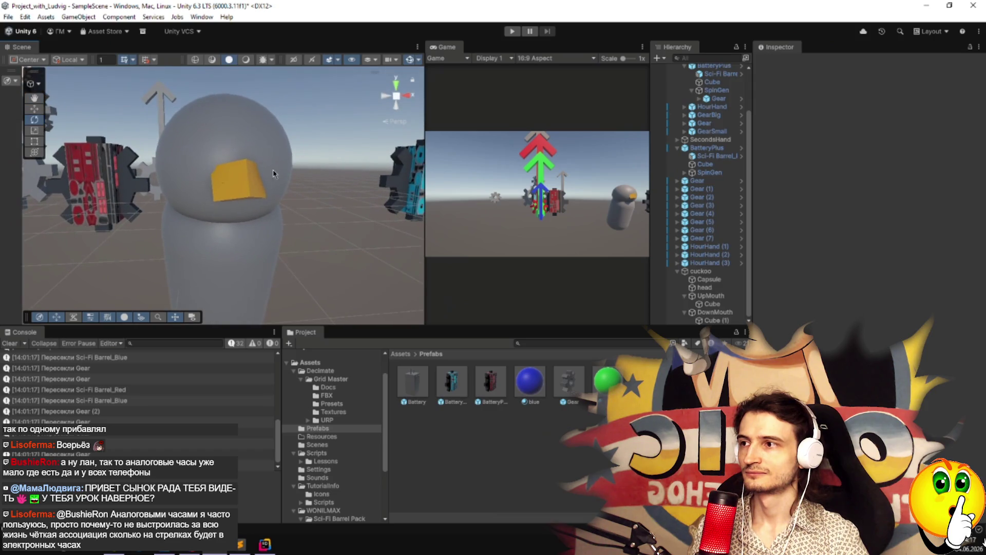
# Wrap the head object in a new empty parent named HeadHead.
pyautogui.click(705, 288)
pyautogui.rightClick(705, 289)
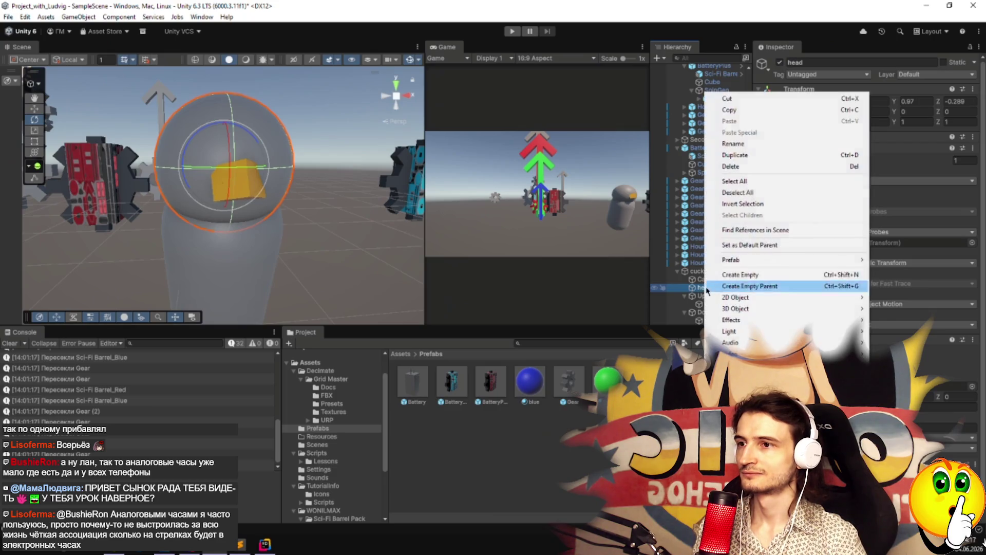
pyautogui.click(771, 284)
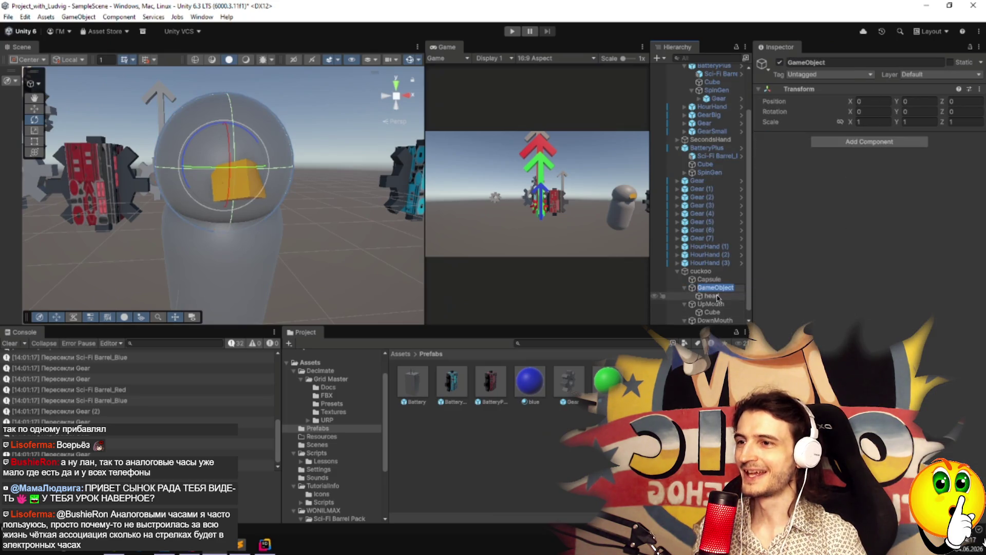
pyautogui.write('HeadH')
pyautogui.press('Return')
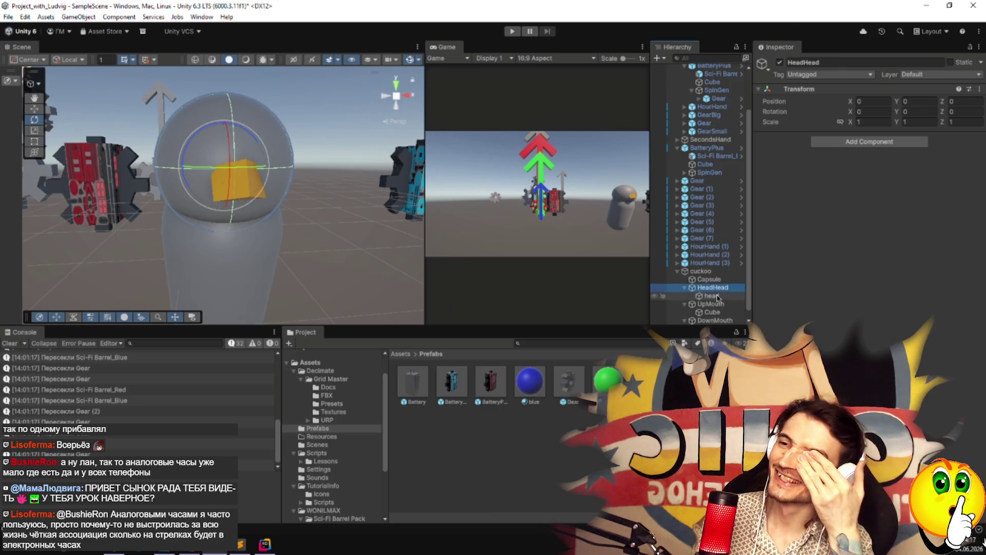
# Add a sphere named eye inside HeadHead.
pyautogui.rightClick(716, 293)
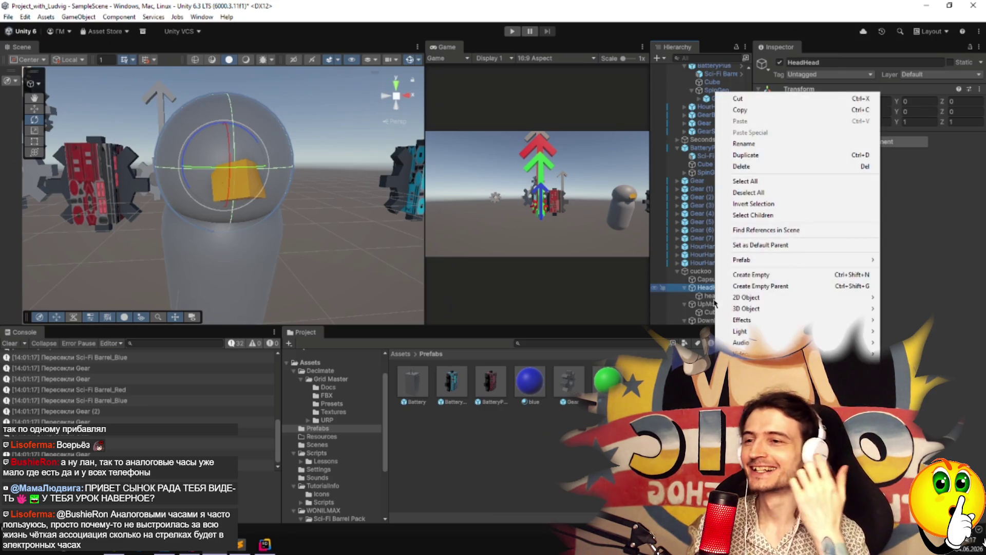
pyautogui.moveTo(874, 311)
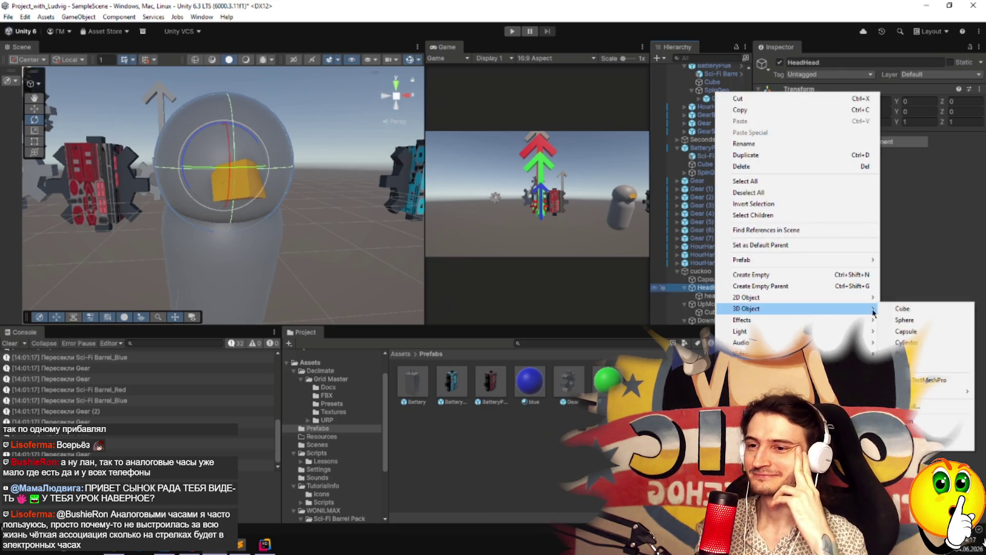
pyautogui.click(906, 320)
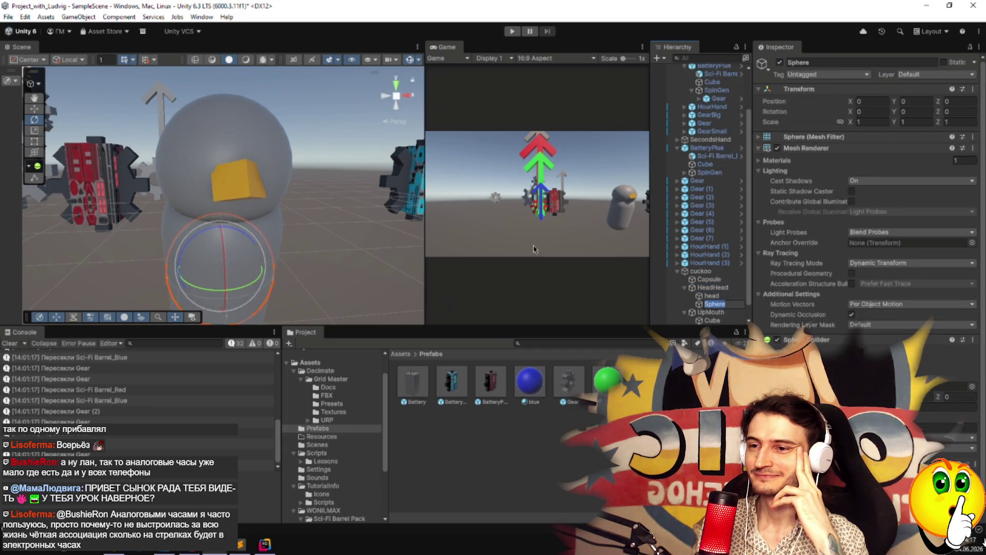
pyautogui.write('w')
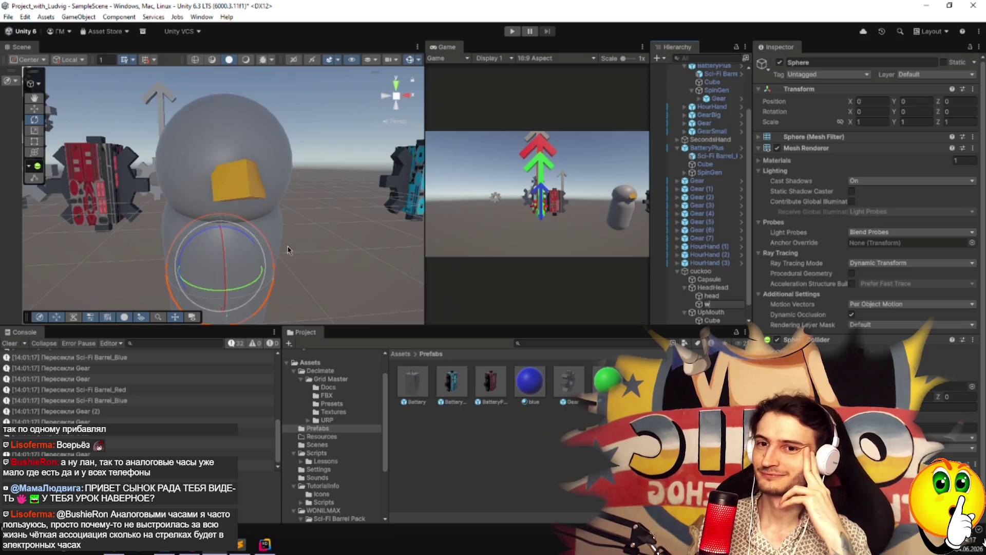
pyautogui.press('BackSpace')
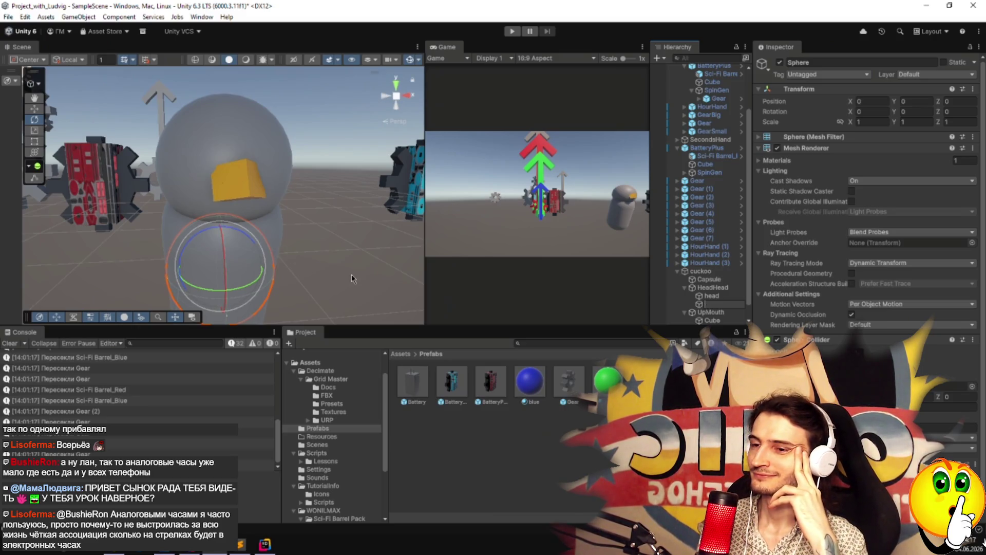
pyautogui.write('ey')
pyautogui.press('Return')
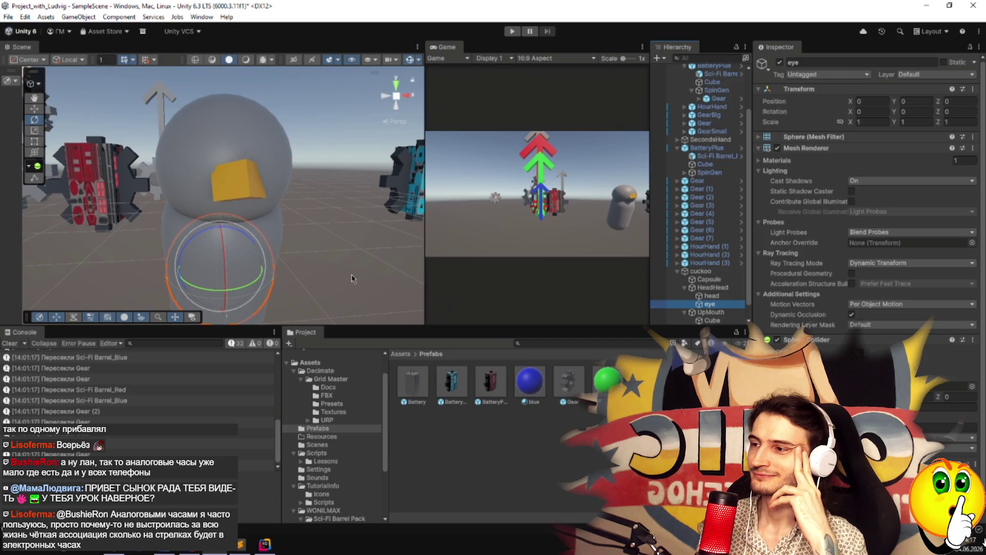
# Move the eye forward, scale it to about 0.098, and slide it onto the head.
pyautogui.press('w')
pyautogui.moveTo(223, 201)
pyautogui.mouseDown()
pyautogui.moveTo(216, 161)
pyautogui.moveTo(289, 200)
pyautogui.mouseUp()
pyautogui.moveTo(225, 164); pyautogui.dragTo(253, 177)
pyautogui.press('r')
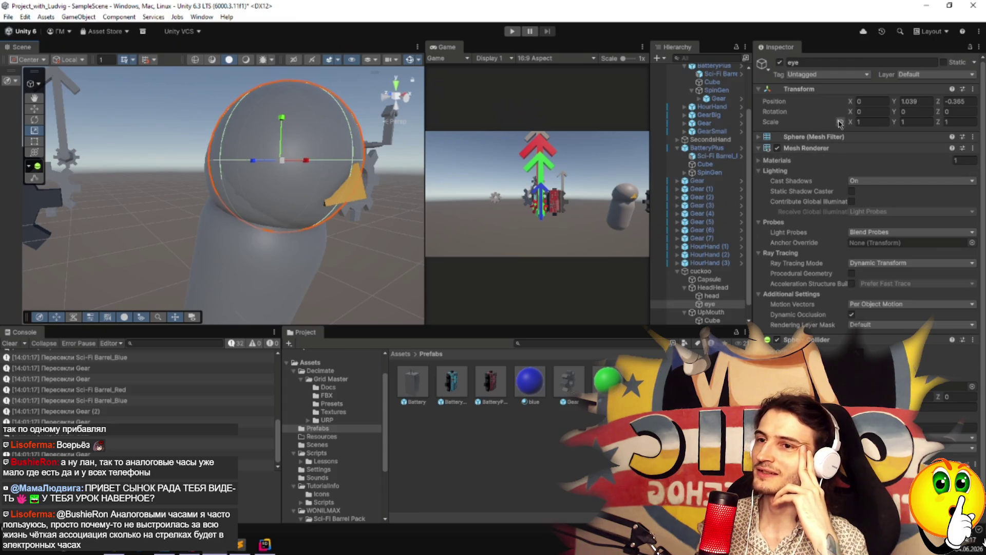
pyautogui.moveTo(280, 163); pyautogui.dragTo(273, 211)
pyautogui.press('w')
pyautogui.moveTo(286, 159)
pyautogui.mouseDown()
pyautogui.moveTo(351, 193)
pyautogui.moveTo(149, 180)
pyautogui.moveTo(211, 202)
pyautogui.moveTo(205, 207)
pyautogui.moveTo(406, 203)
pyautogui.moveTo(149, 220)
pyautogui.moveTo(236, 198)
pyautogui.moveTo(363, 219)
pyautogui.moveTo(360, 206)
pyautogui.moveTo(268, 230)
pyautogui.moveTo(210, 221)
pyautogui.moveTo(231, 208)
pyautogui.moveTo(240, 171)
pyautogui.moveTo(337, 216)
pyautogui.moveTo(200, 234)
pyautogui.moveTo(239, 211)
pyautogui.moveTo(298, 212)
pyautogui.moveTo(294, 263)
pyautogui.mouseUp()
# Duplicate the eye as eye (1) for the other side.
pyautogui.hotkey('ctrl', 'd')
pyautogui.click(222, 278)
pyautogui.moveTo(222, 278)
pyautogui.mouseDown()
pyautogui.moveTo(328, 262)
pyautogui.moveTo(411, 277)
pyautogui.mouseUp()
# Duplicate the blue material as a new material named black with Base Map 000000.
pyautogui.click(535, 382)
pyautogui.hotkey('ctrl', 'd')
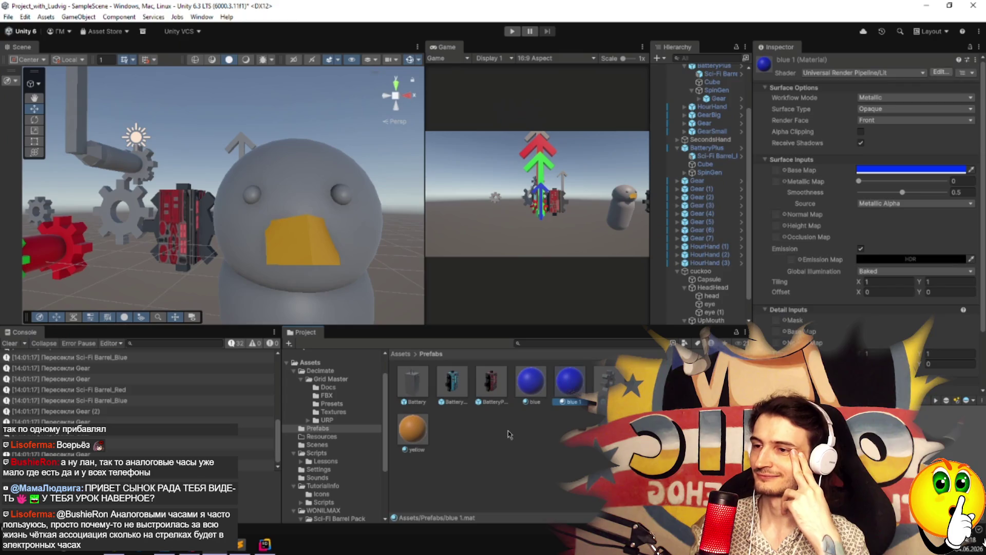
pyautogui.click(571, 402)
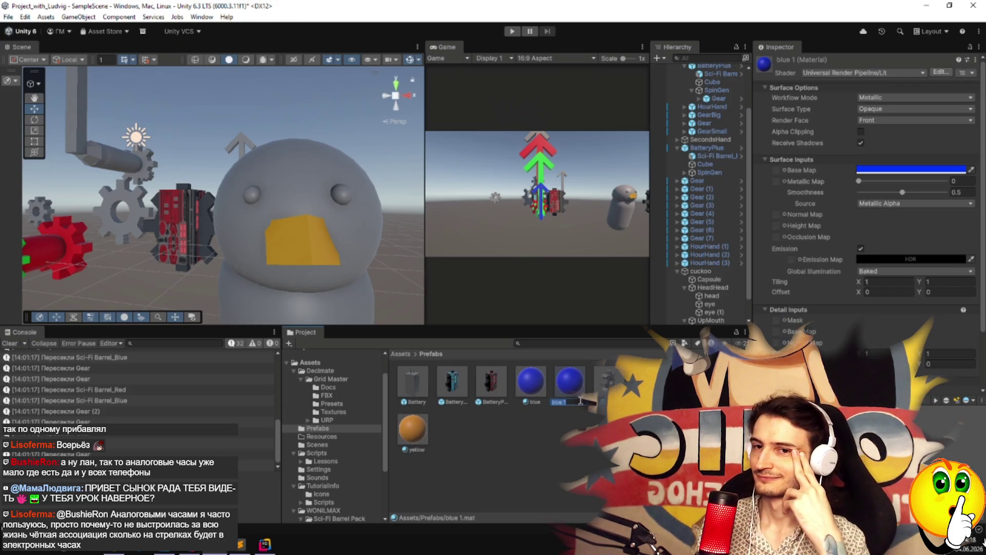
pyautogui.write('black')
pyautogui.press('Return')
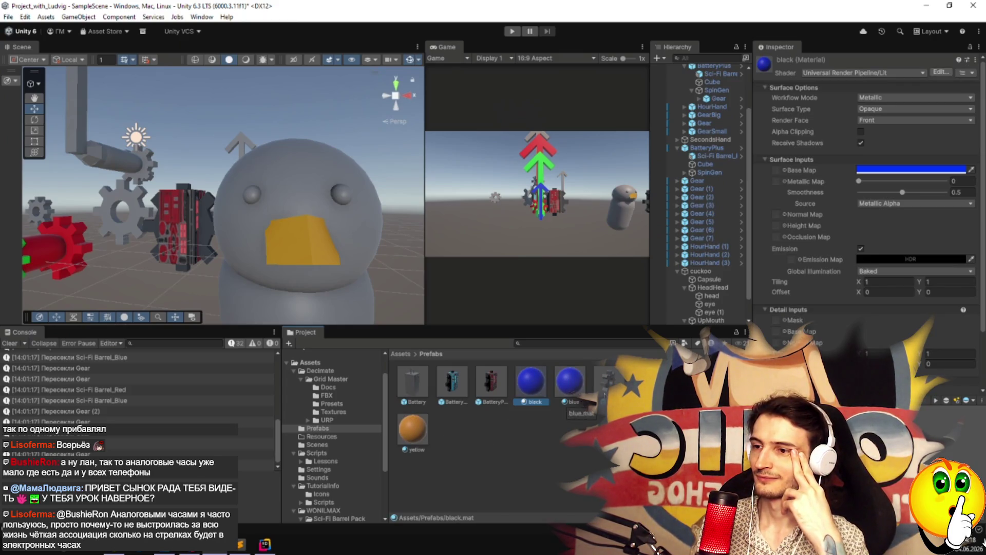
pyautogui.click(945, 170)
pyautogui.moveTo(927, 233)
pyautogui.mouseDown()
pyautogui.moveTo(920, 267)
pyautogui.moveTo(898, 279)
pyautogui.mouseUp()
pyautogui.click(539, 367)
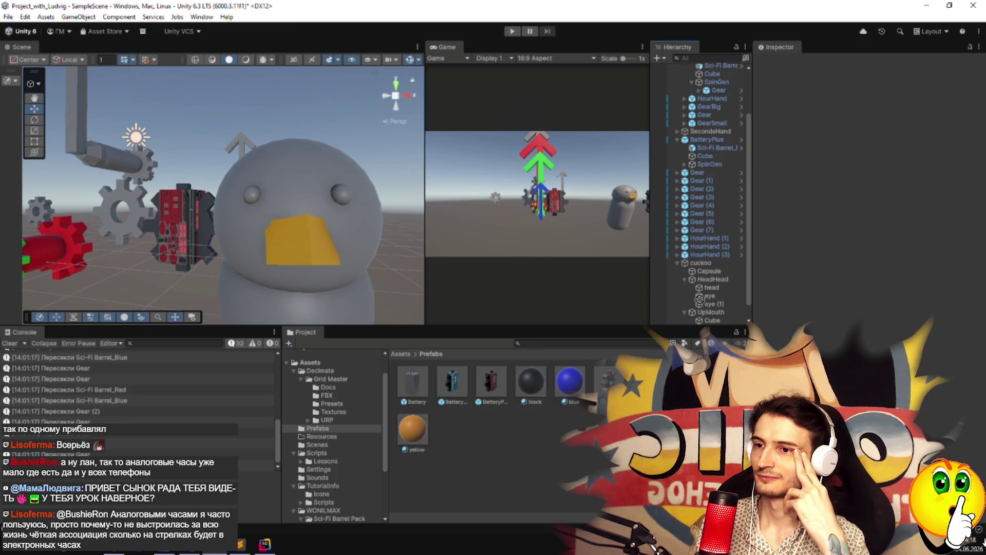
# Apply the black material to the eye.
pyautogui.moveTo(524, 387); pyautogui.dragTo(341, 195)
pyautogui.scroll(-3, 389, 264)
pyautogui.moveTo(389, 265)
pyautogui.mouseDown()
pyautogui.moveTo(515, 280)
pyautogui.moveTo(354, 265)
pyautogui.mouseUp()
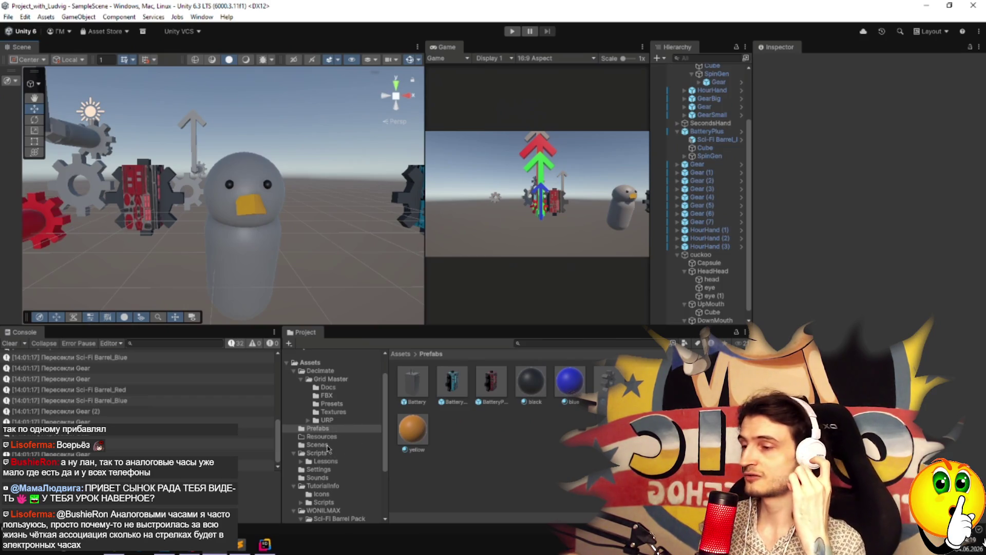
# Add a MonoBehaviour Script via Create > Scripting in Scripts and name it Cuckoo.
pyautogui.rightClick(329, 484)
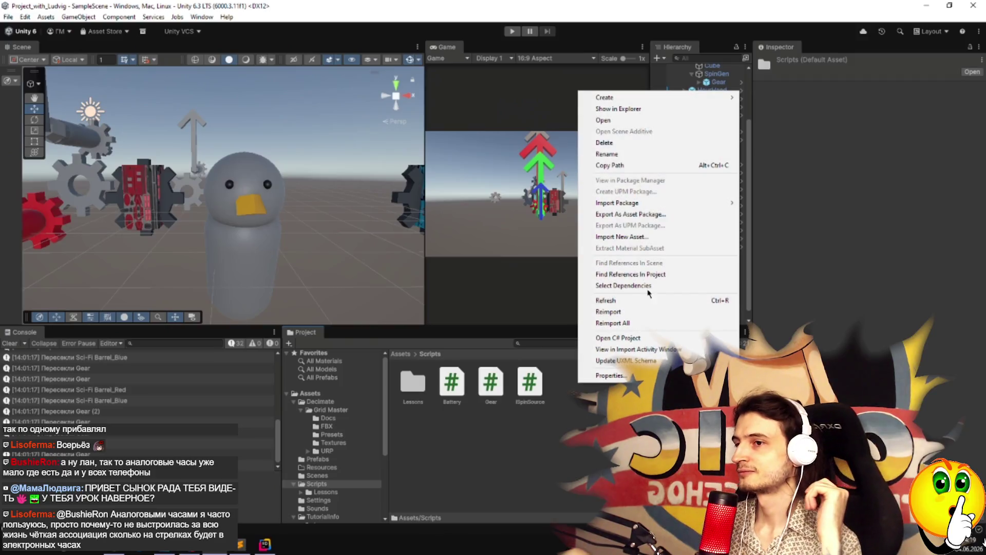
pyautogui.moveTo(607, 98)
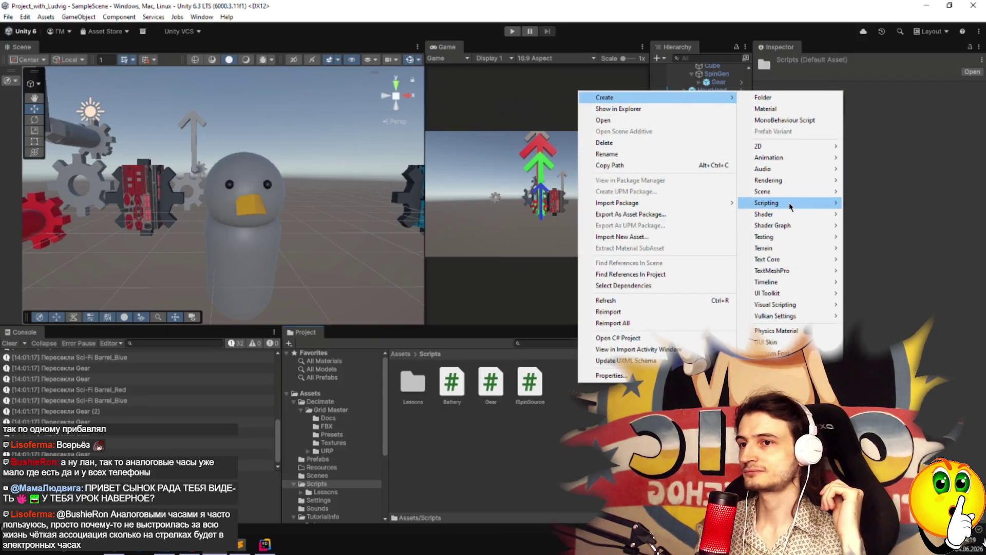
pyautogui.moveTo(791, 207)
pyautogui.click(837, 203)
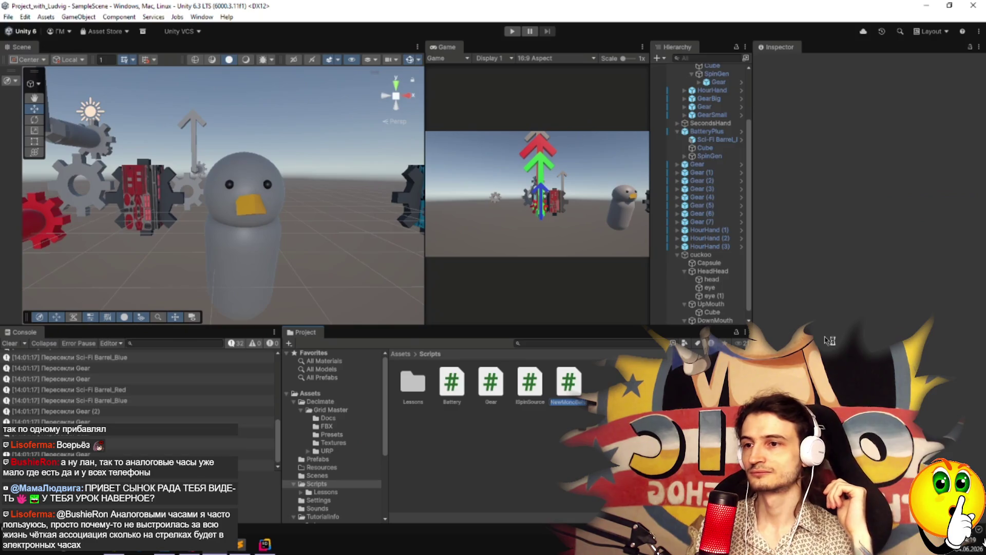
pyautogui.write('Cuckoo')
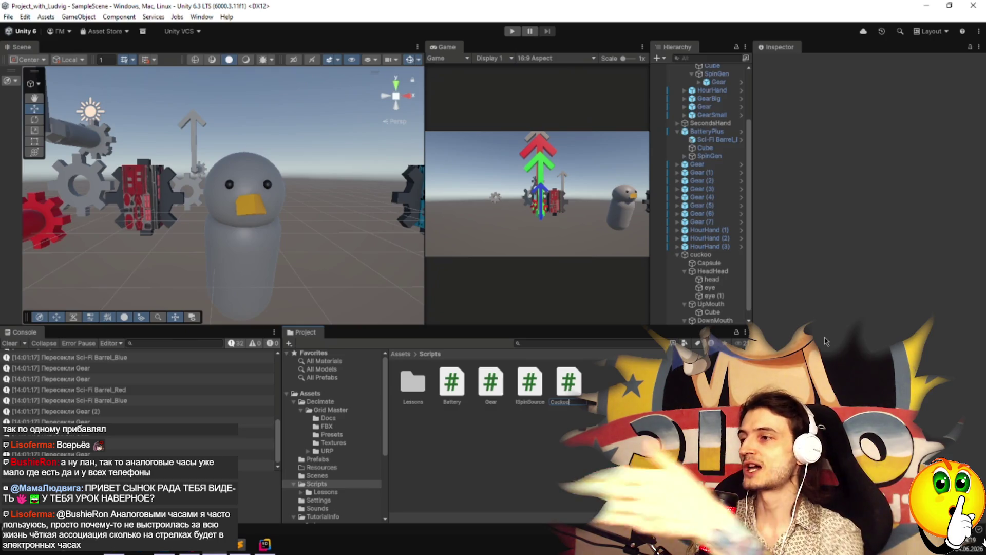
pyautogui.press('Return')
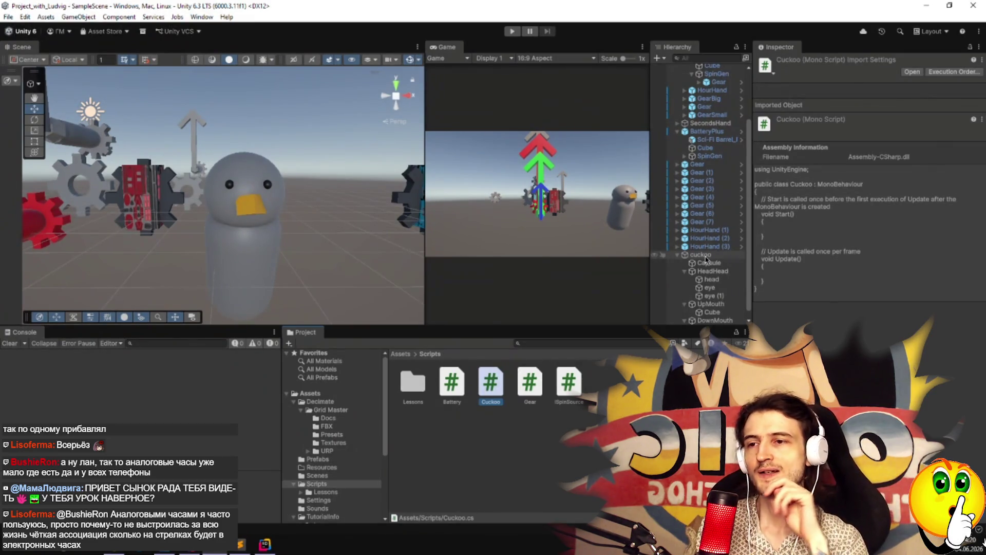
# Add a 3D Plane under cuckoo and name it RELSA.
pyautogui.rightClick(705, 258)
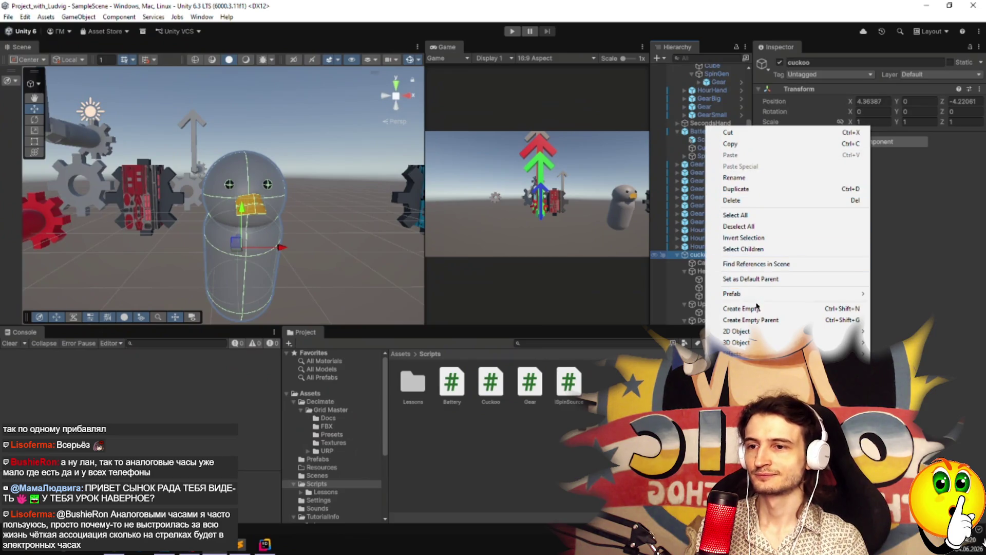
pyautogui.moveTo(822, 342)
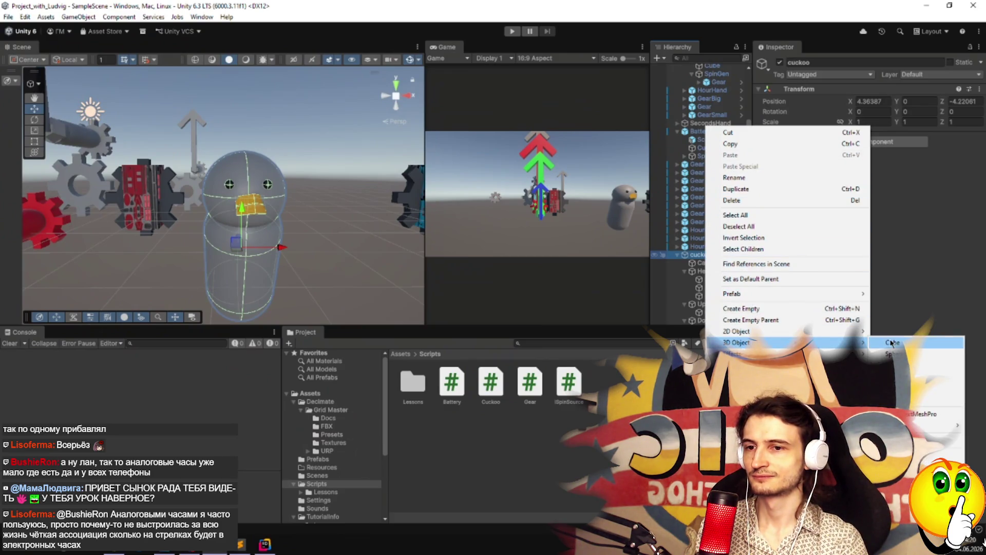
pyautogui.click(920, 389)
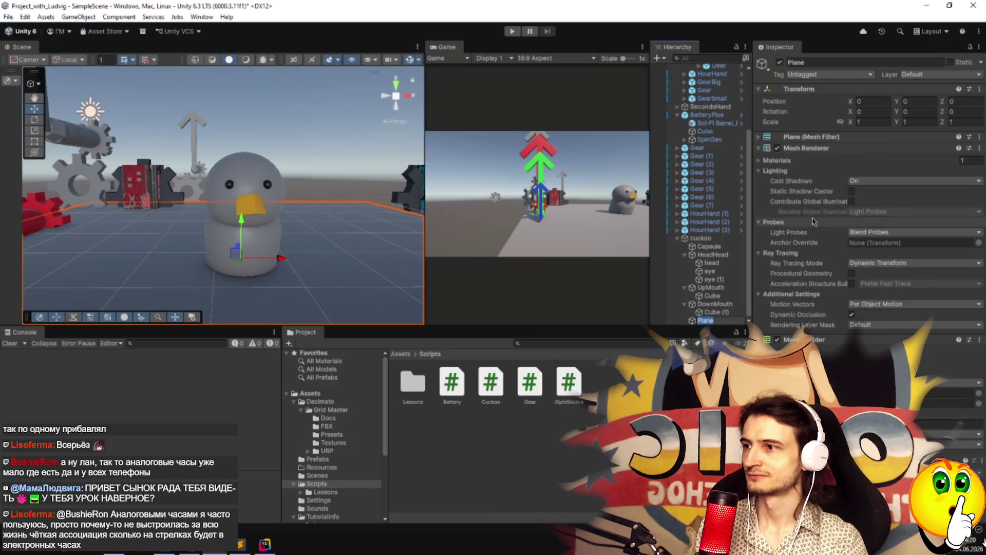
pyautogui.scroll(-2, 376, 261)
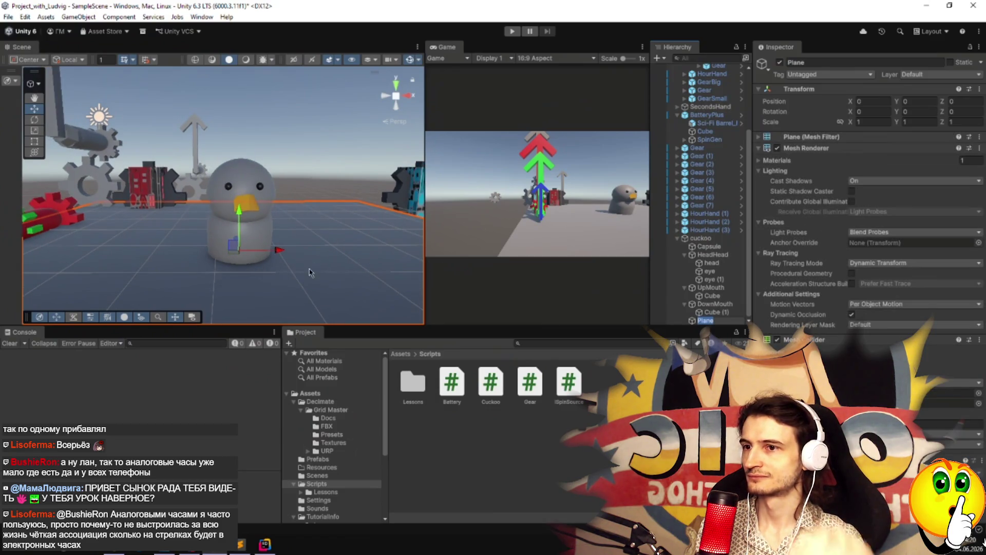
pyautogui.write('f')
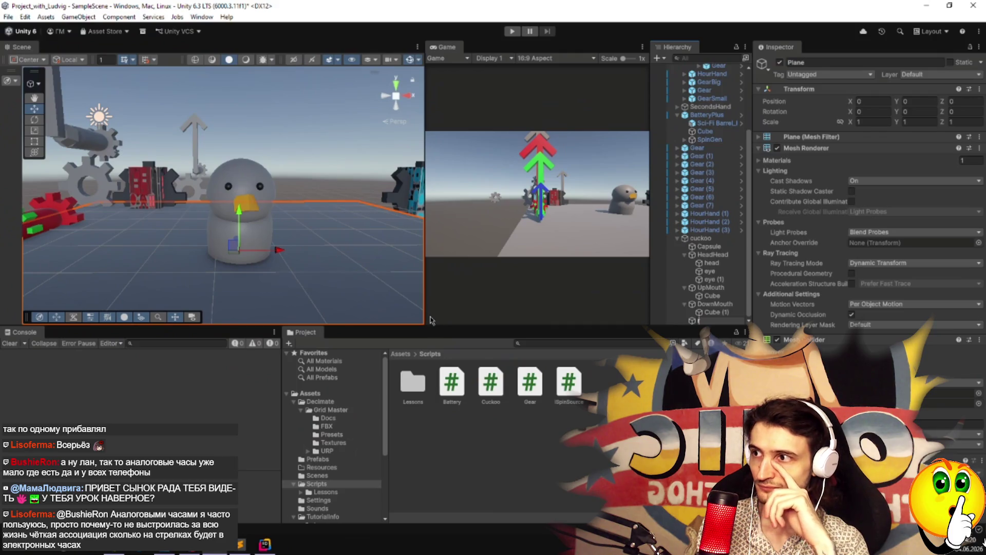
pyautogui.write('RELSA')
pyautogui.press('Return')
# Scale RELSA into a long narrow strip and lower it beneath the penguin.
pyautogui.moveTo(324, 249)
pyautogui.mouseDown()
pyautogui.moveTo(231, 218)
pyautogui.moveTo(207, 235)
pyautogui.mouseUp()
pyautogui.press('r')
pyautogui.moveTo(216, 198)
pyautogui.mouseDown()
pyautogui.moveTo(196, 184)
pyautogui.moveTo(203, 204)
pyautogui.mouseUp()
pyautogui.press('w')
pyautogui.moveTo(232, 172)
pyautogui.mouseDown()
pyautogui.moveTo(242, 257)
pyautogui.moveTo(430, 450)
pyautogui.mouseUp()
pyautogui.moveTo(339, 278)
pyautogui.mouseDown()
pyautogui.moveTo(951, 260)
pyautogui.moveTo(15, 256)
pyautogui.moveTo(40, 246)
pyautogui.mouseUp()
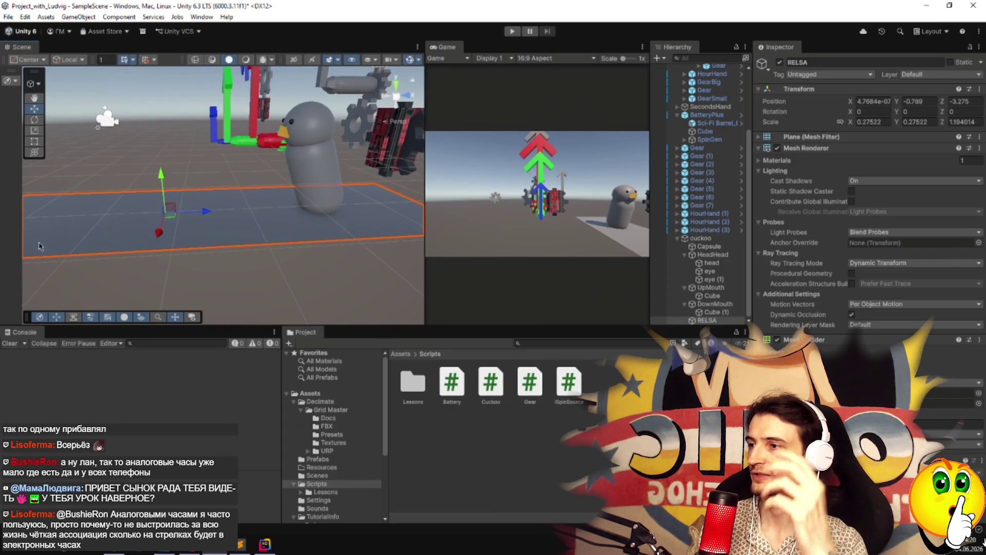
pyautogui.moveTo(182, 280)
pyautogui.mouseDown()
pyautogui.moveTo(225, 233)
pyautogui.moveTo(220, 253)
pyautogui.moveTo(230, 267)
pyautogui.moveTo(195, 280)
pyautogui.moveTo(192, 270)
pyautogui.moveTo(339, 281)
pyautogui.moveTo(244, 280)
pyautogui.moveTo(206, 311)
pyautogui.mouseUp()
pyautogui.press('r')
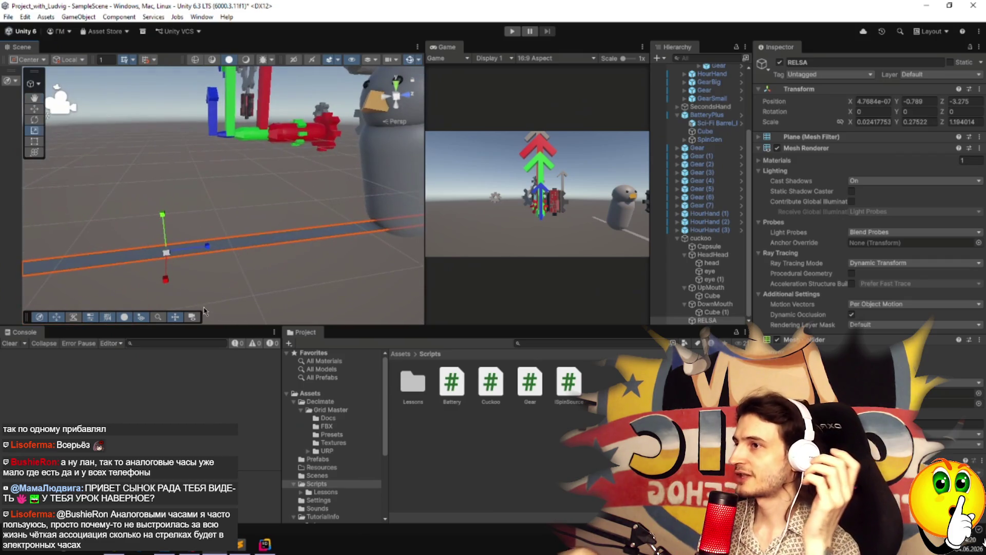
pyautogui.click(258, 278)
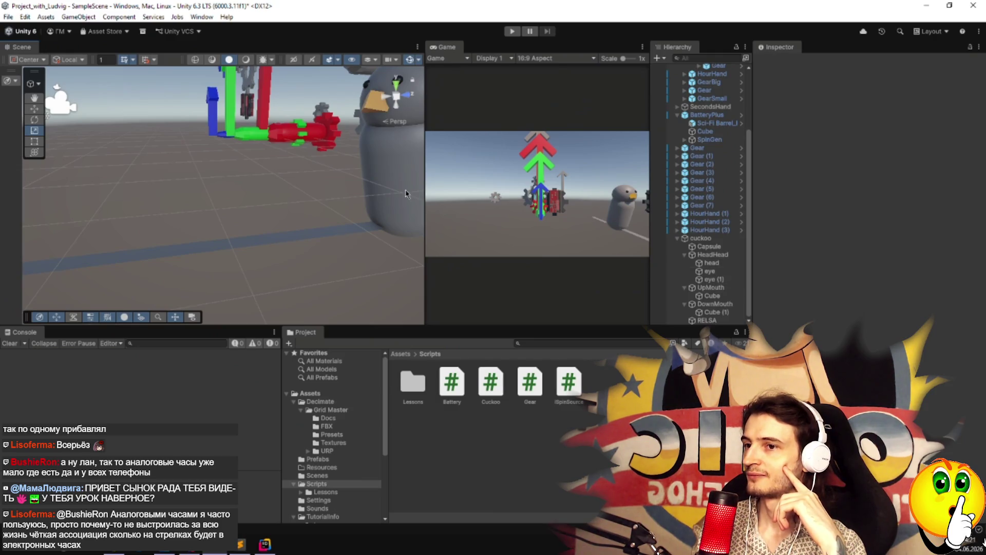
pyautogui.click(380, 183)
pyautogui.click(363, 255)
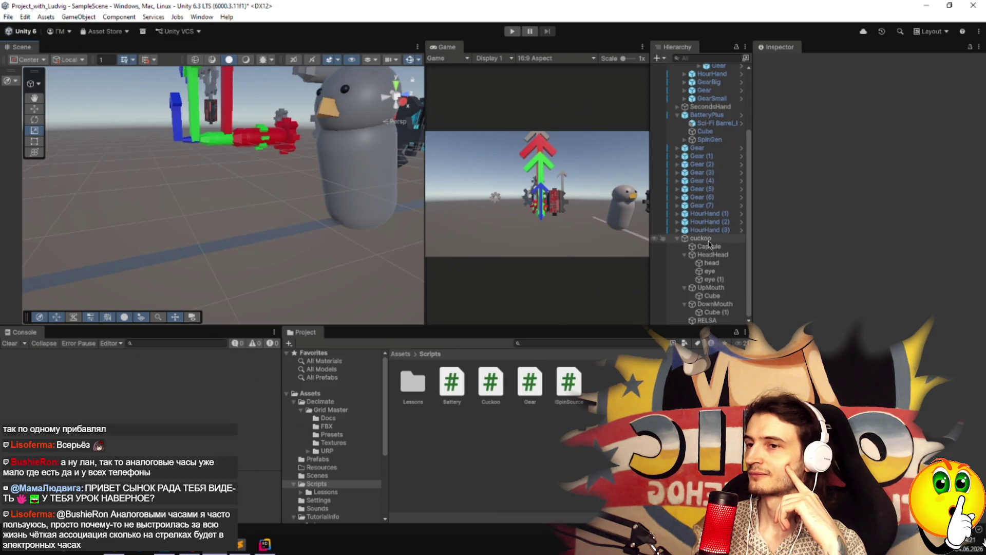
# Add an empty object under cuckoo named MainCuckoo.
pyautogui.rightClick(708, 239)
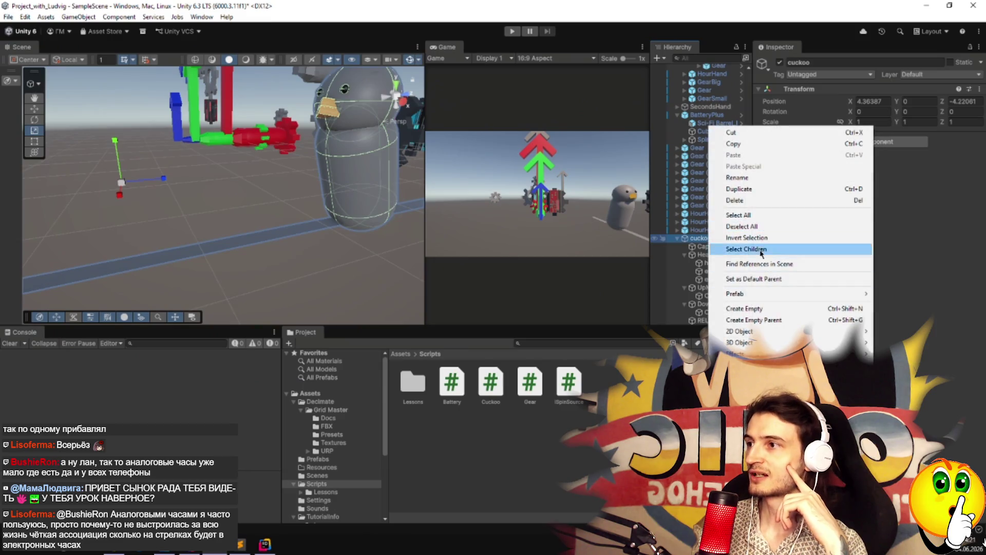
pyautogui.click(760, 308)
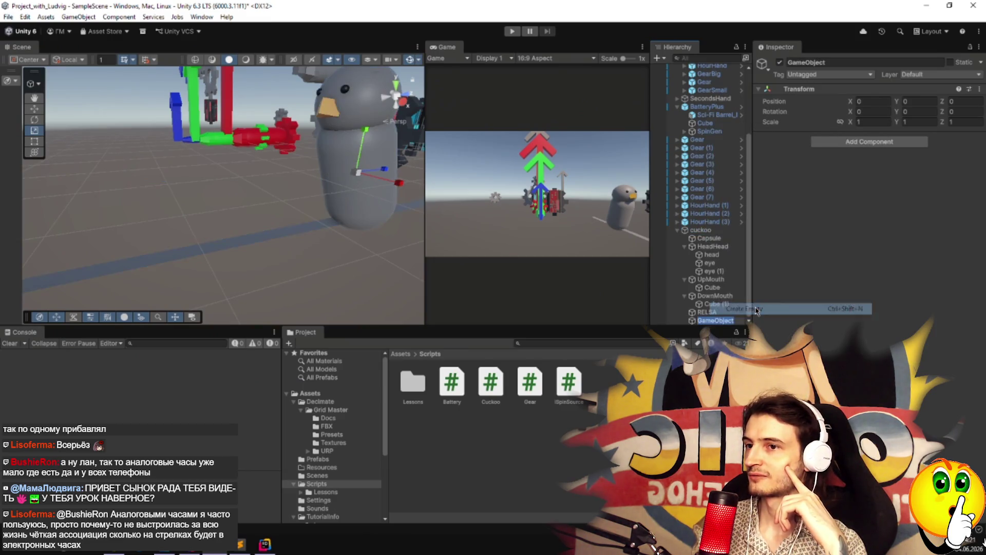
pyautogui.write('Cuc')
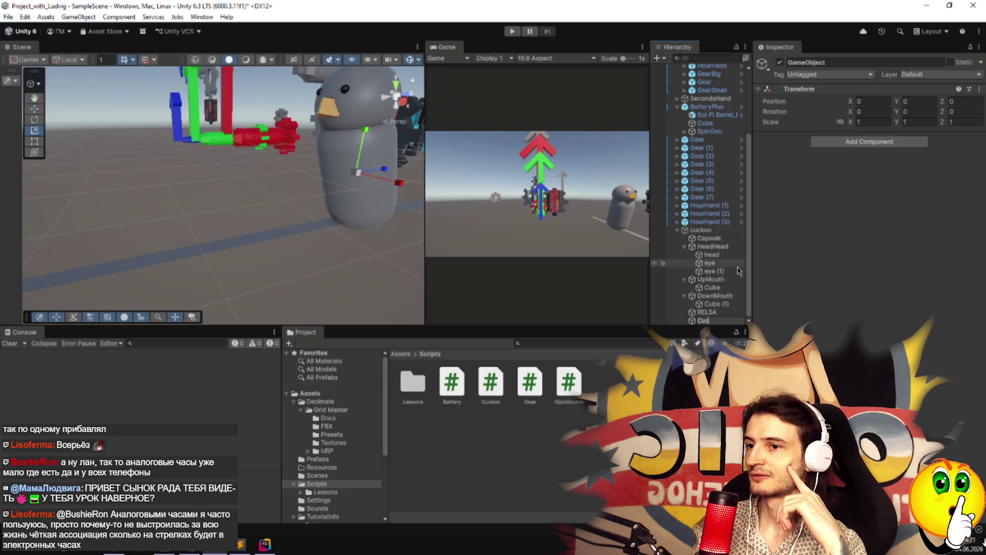
pyautogui.press('BackSpace')
pyautogui.press('BackSpace')
pyautogui.press('BackSpace')
pyautogui.write('MainCuckoo')
pyautogui.press('Return')
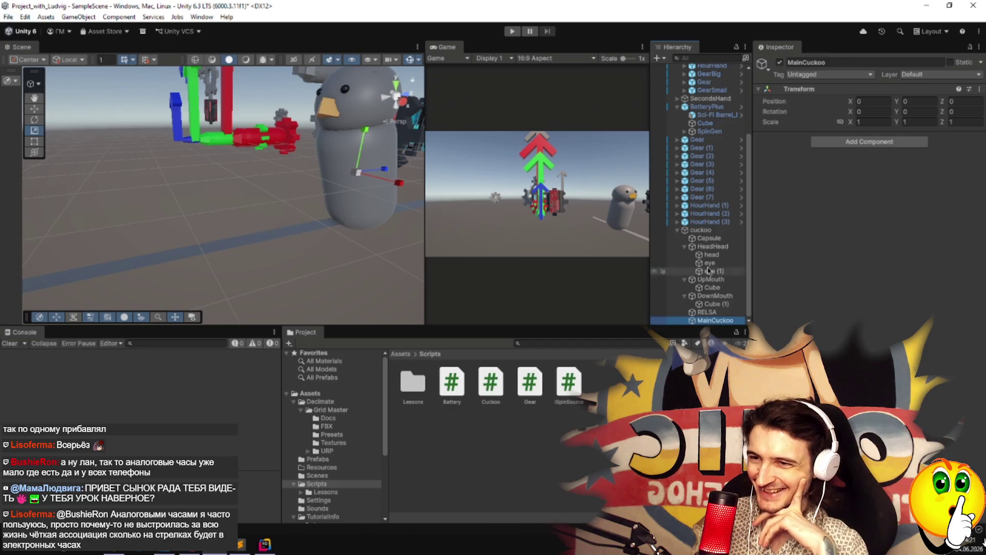
# Put the nine parts from Capsule through Cube (1) under MainCuckoo and shift it along Z.
pyautogui.click(710, 240)
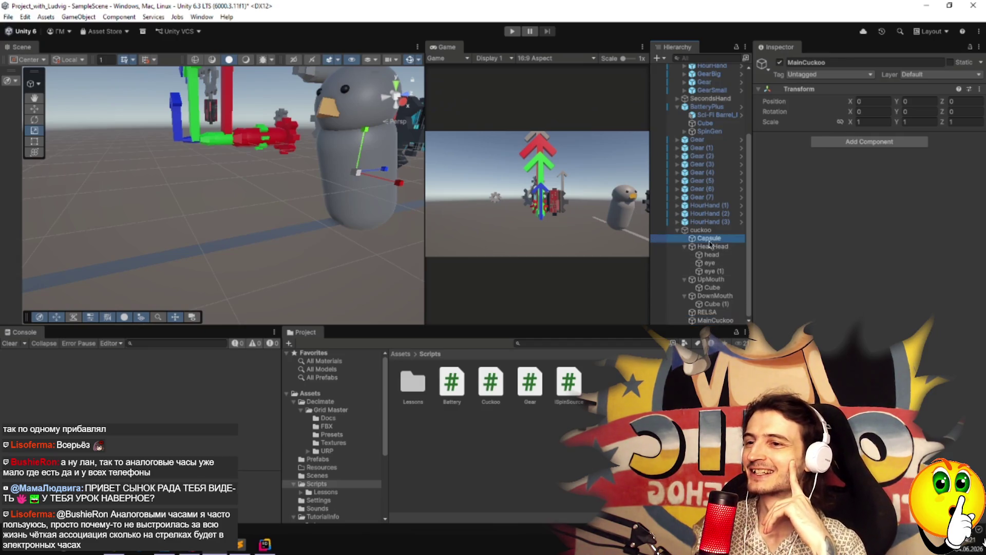
pyautogui.keyDown('shift'); pyautogui.click(711, 305); pyautogui.keyUp('shift')
pyautogui.moveTo(700, 242)
pyautogui.mouseDown()
pyautogui.moveTo(727, 278)
pyautogui.moveTo(717, 320)
pyautogui.moveTo(708, 309)
pyautogui.mouseUp()
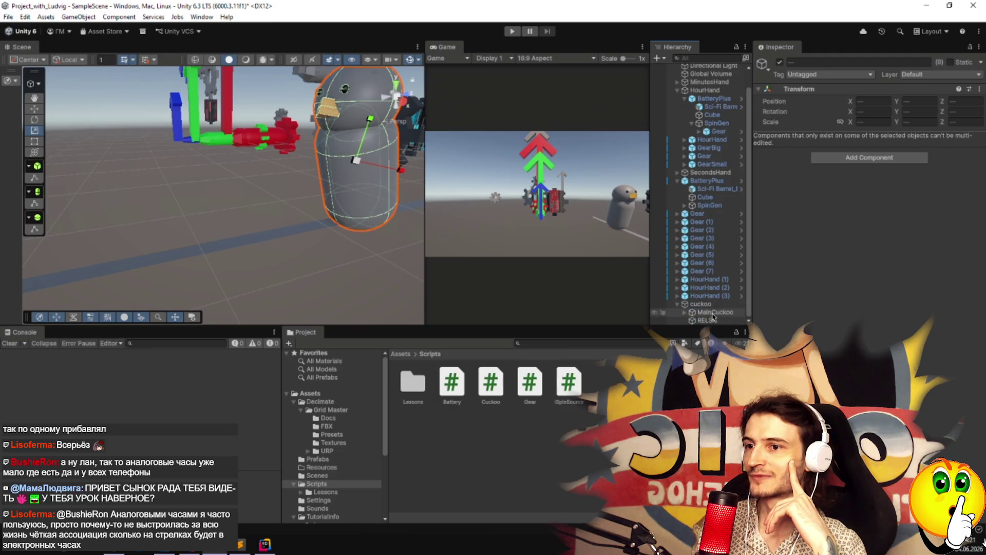
pyautogui.click(714, 315)
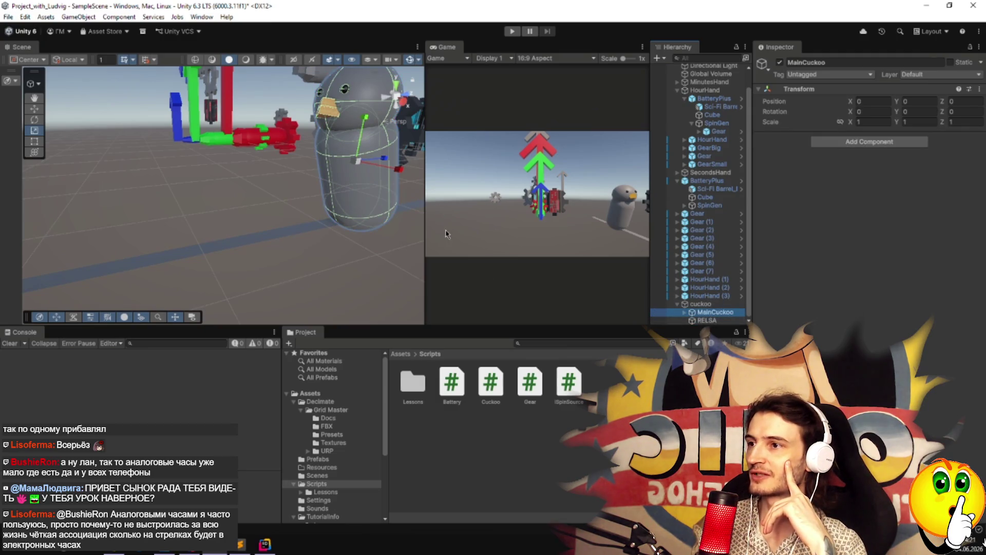
pyautogui.press('w')
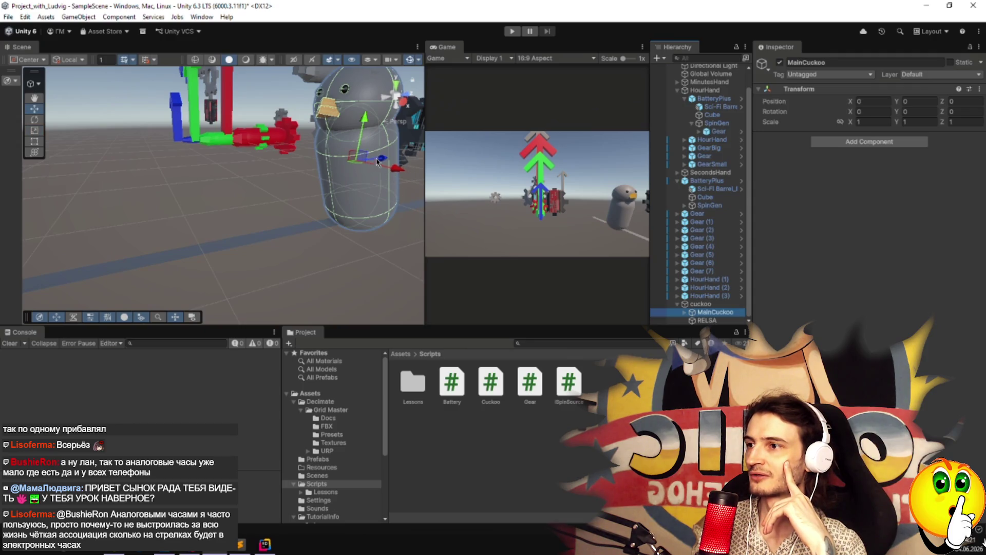
pyautogui.moveTo(383, 161)
pyautogui.mouseDown()
pyautogui.moveTo(224, 193)
pyautogui.moveTo(72, 190)
pyautogui.moveTo(298, 186)
pyautogui.moveTo(419, 198)
pyautogui.mouseUp()
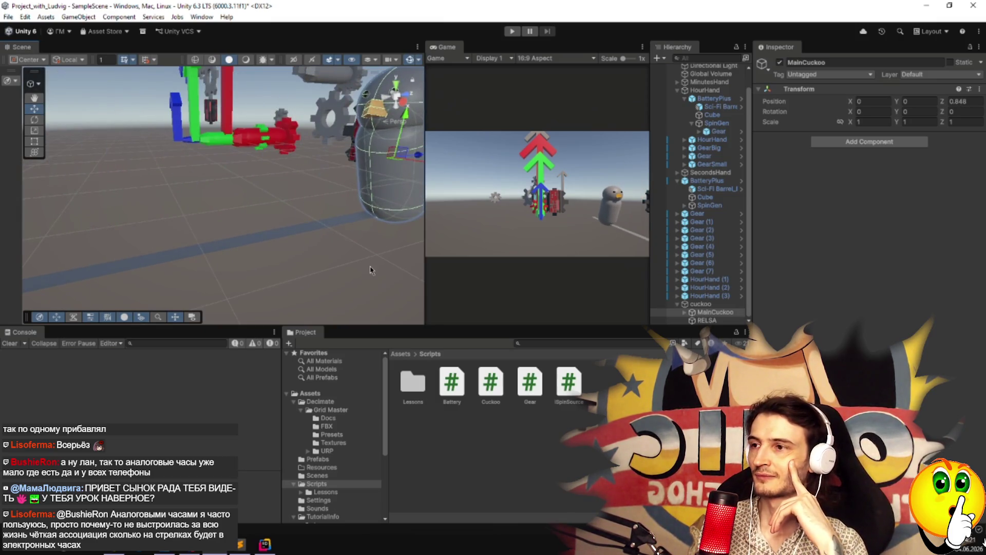
# Attach the Cuckoo script to the cuckoo object in the Inspector.
pyautogui.click(372, 270)
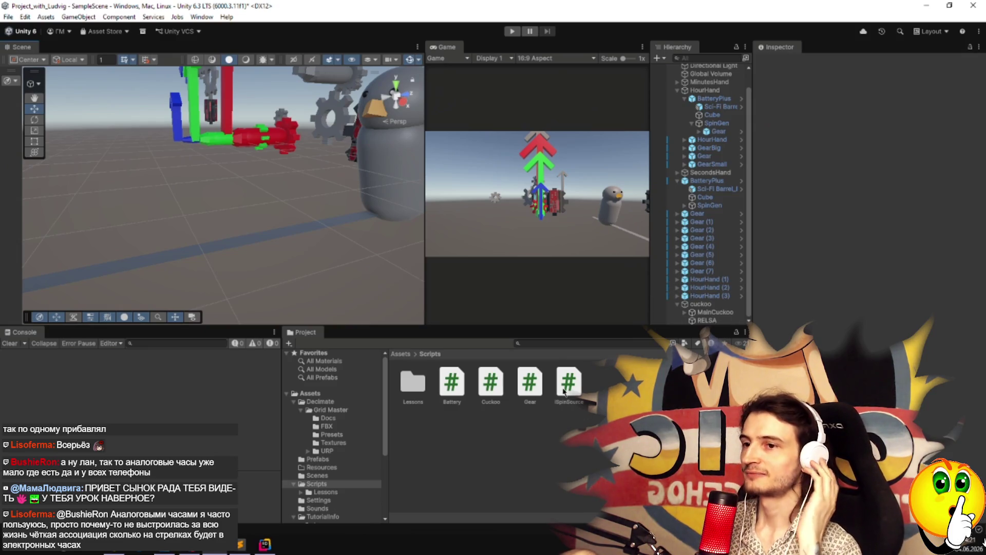
pyautogui.click(700, 303)
pyautogui.moveTo(490, 385); pyautogui.dragTo(850, 235)
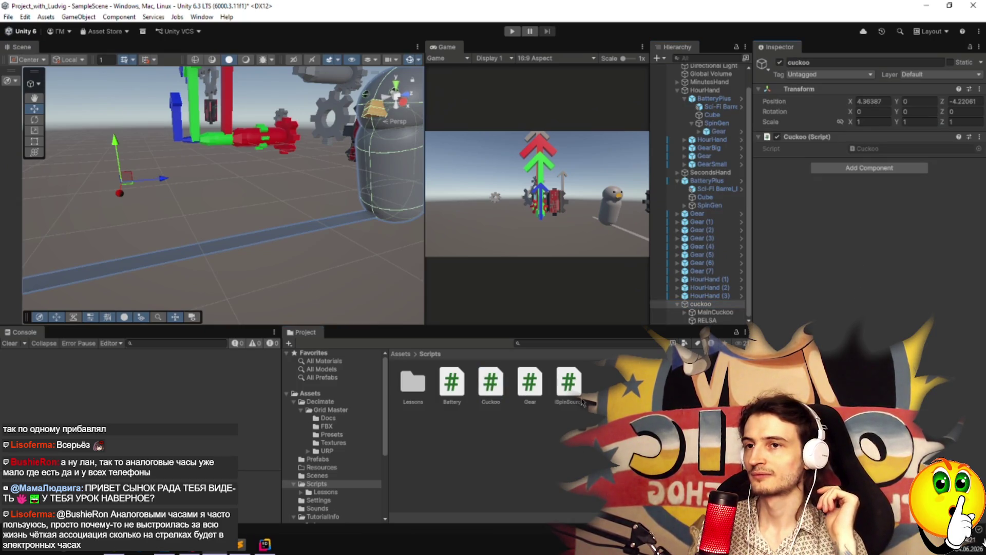
pyautogui.click(492, 386)
# Open Cuckoo.cs in Rider and delete the template Start and Update methods.
pyautogui.doubleClick(492, 386)
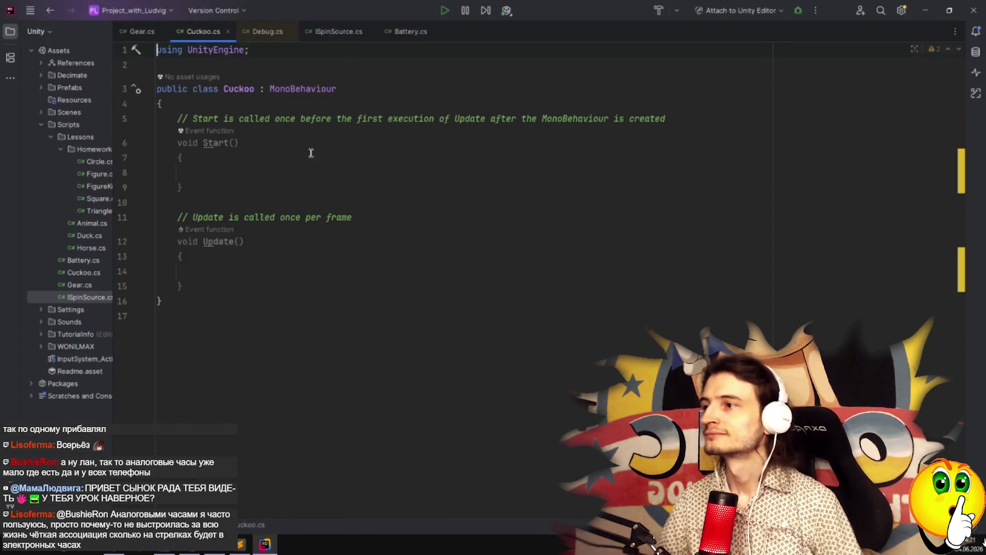
pyautogui.click(237, 115)
pyautogui.hotkey('ctrl', 'y')
pyautogui.hotkey('ctrl', 'y')
pyautogui.hotkey('ctrl', 'y')
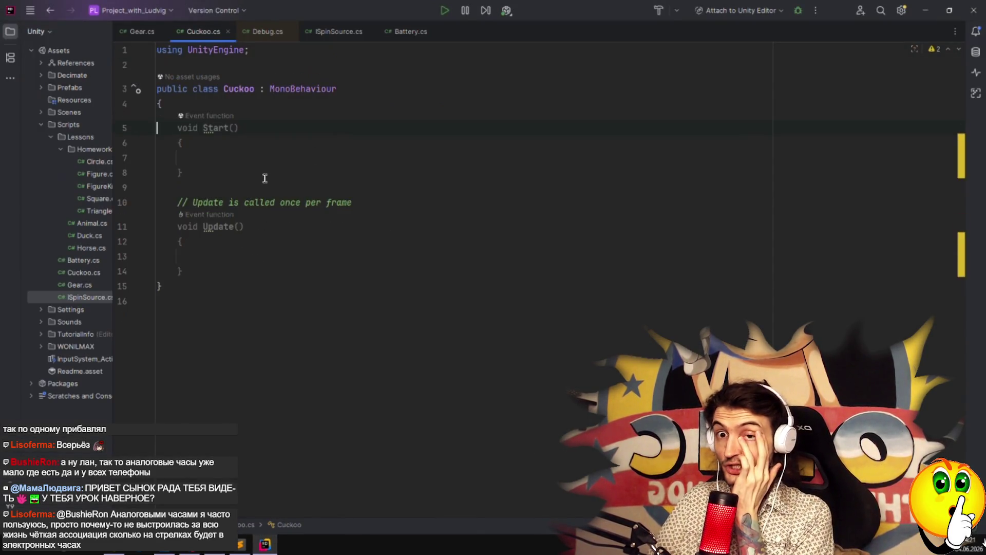
pyautogui.hotkey('ctrl', 'y')
pyautogui.hotkey('ctrl', 'y')
pyautogui.hotkey('ctrl', 'y')
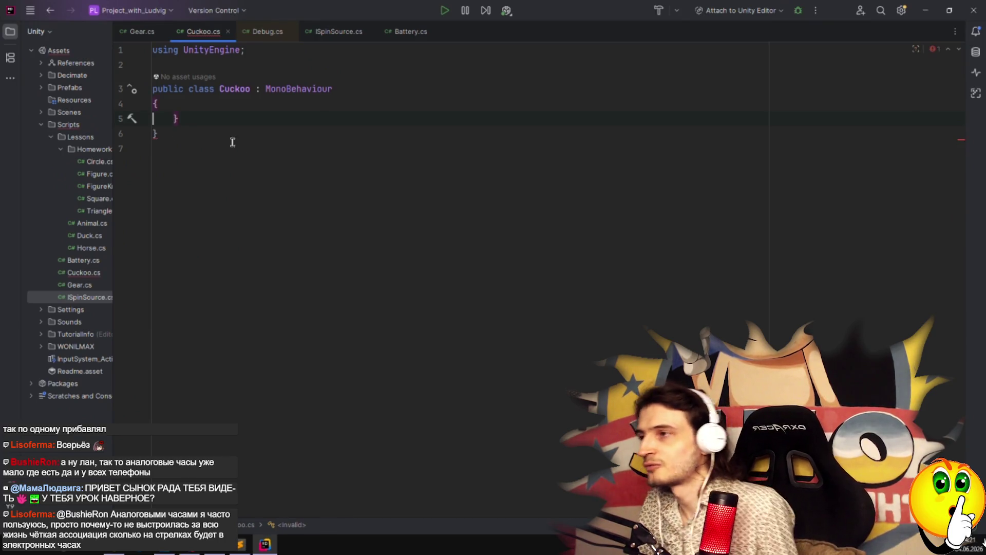
pyautogui.press('Return')
pyautogui.press('Return')
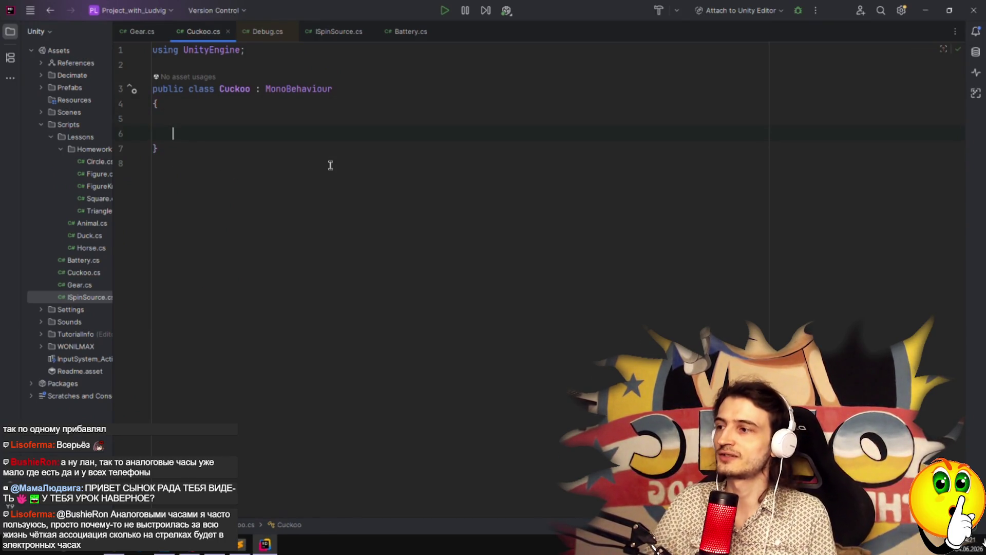
pyautogui.press('Up')
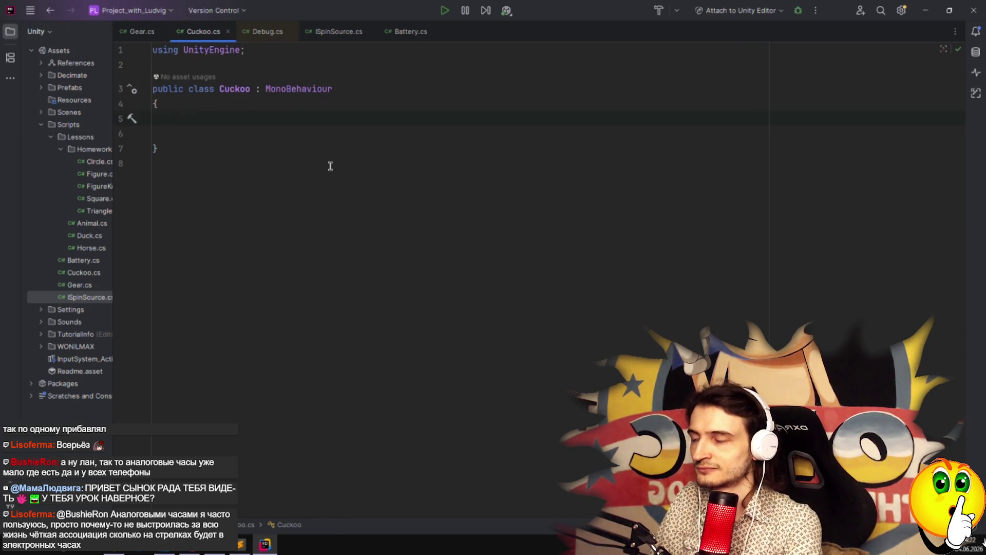
# Declare a Transform field named mainCuckoo in the Cuckoo class.
pyautogui.write('public')
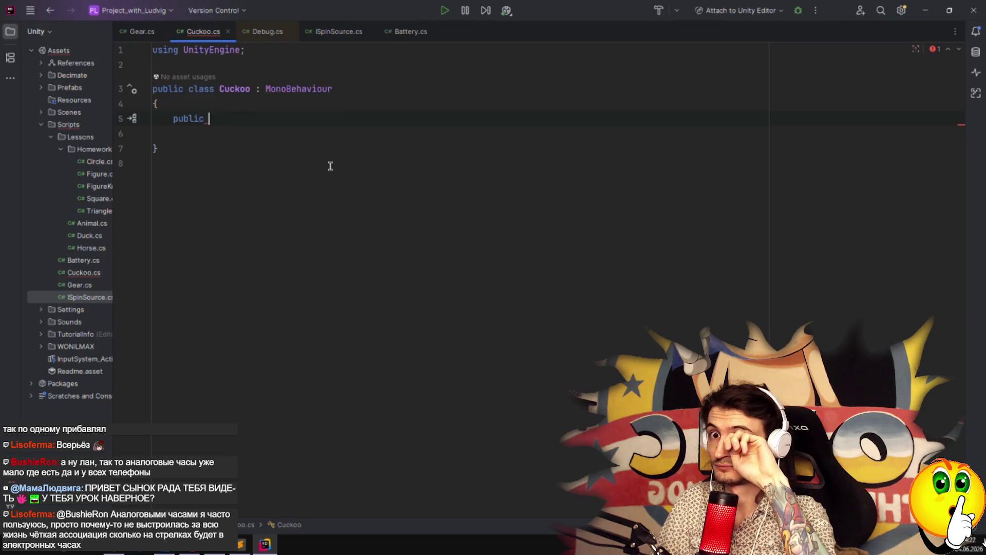
pyautogui.write(' GameO')
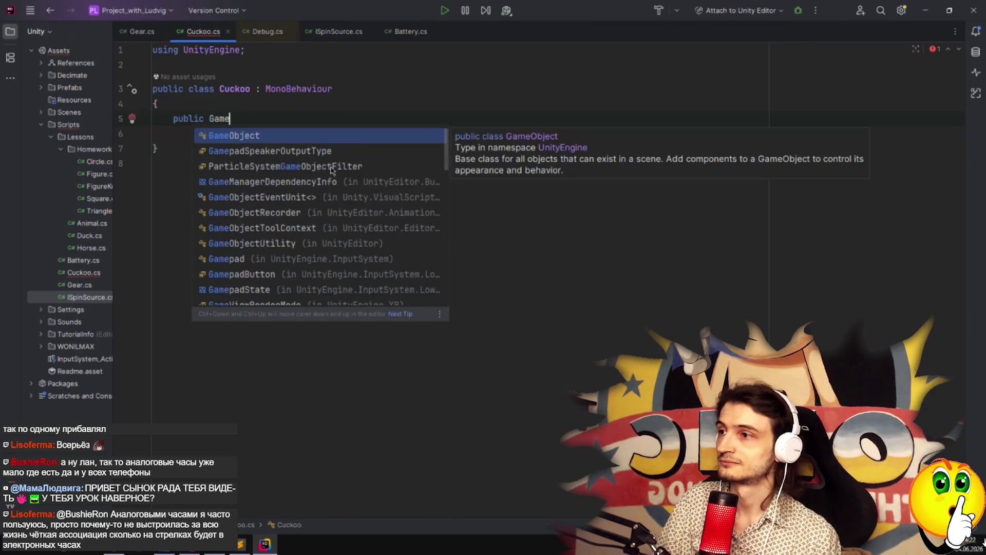
pyautogui.press('Return')
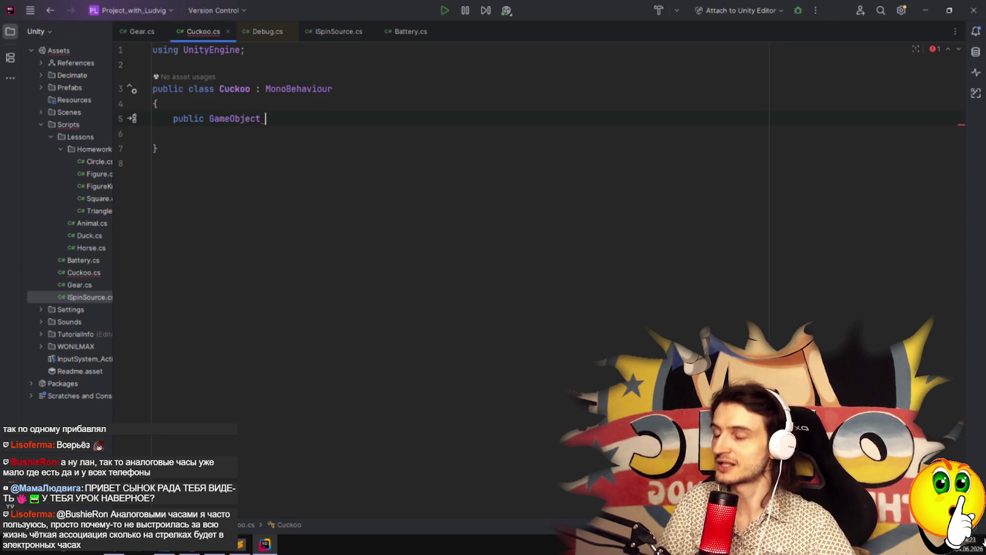
pyautogui.press('BackSpace')
pyautogui.press('BackSpace')
pyautogui.press('BackSpace')
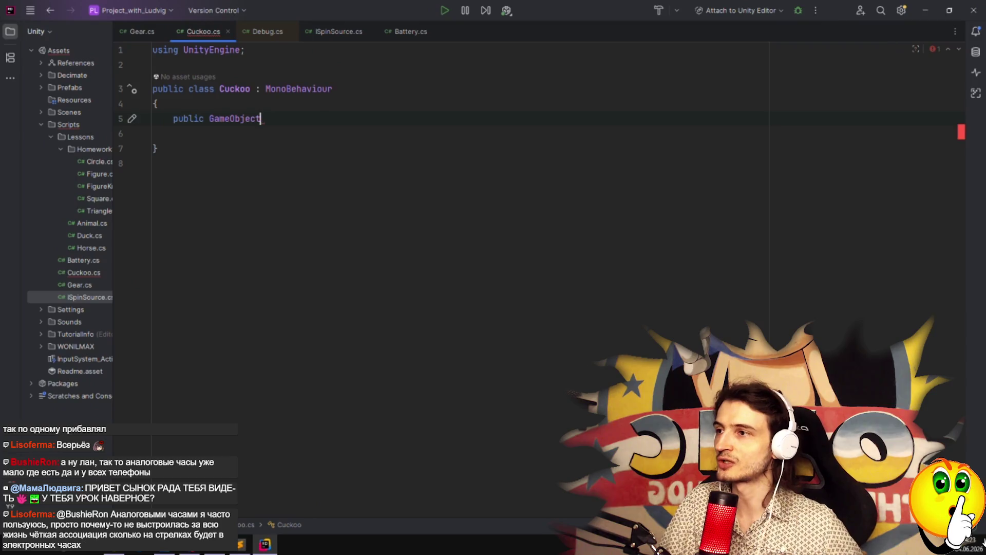
pyautogui.press('BackSpace')
pyautogui.press('BackSpace')
pyautogui.press('BackSpace')
pyautogui.write('Tr')
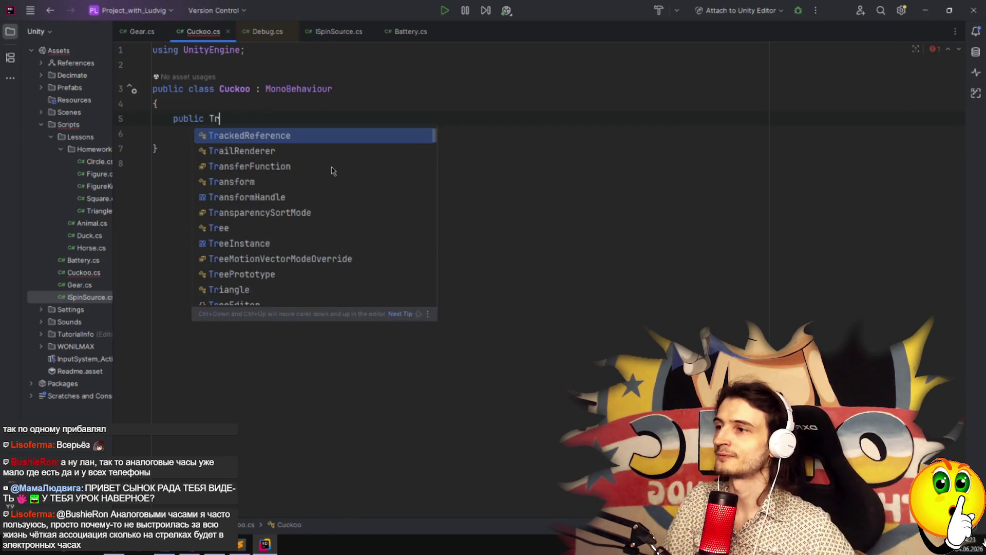
pyautogui.write('ansform ')
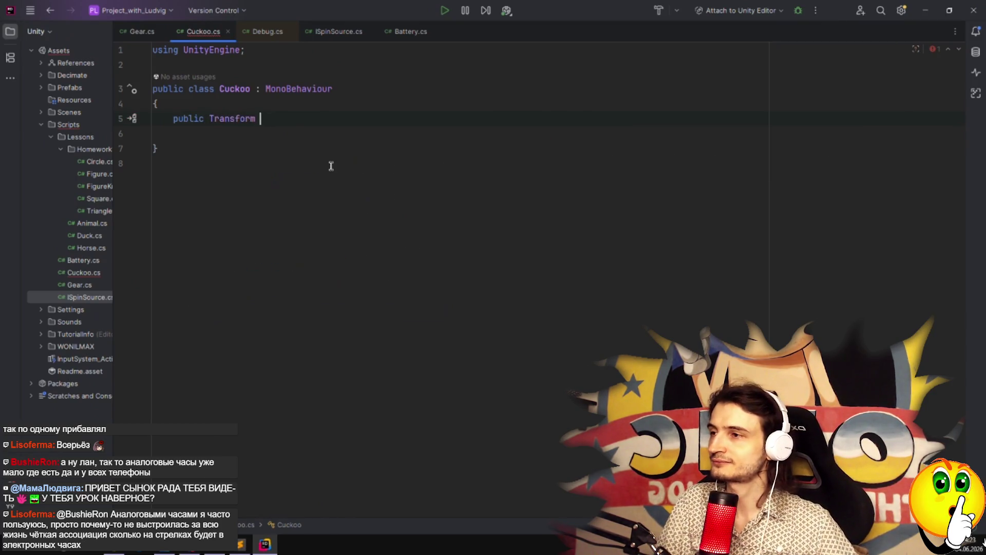
pyautogui.write('m')
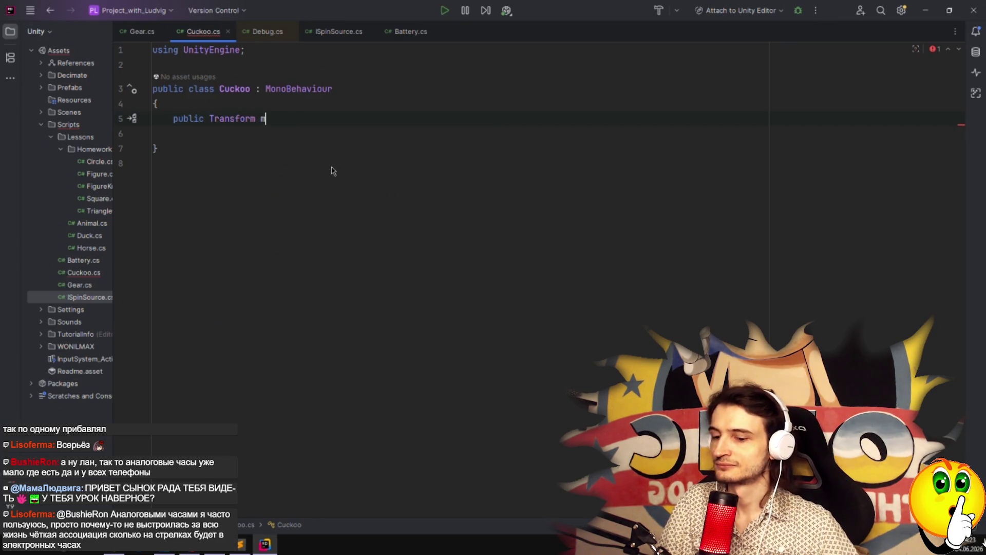
pyautogui.write('ainCo')
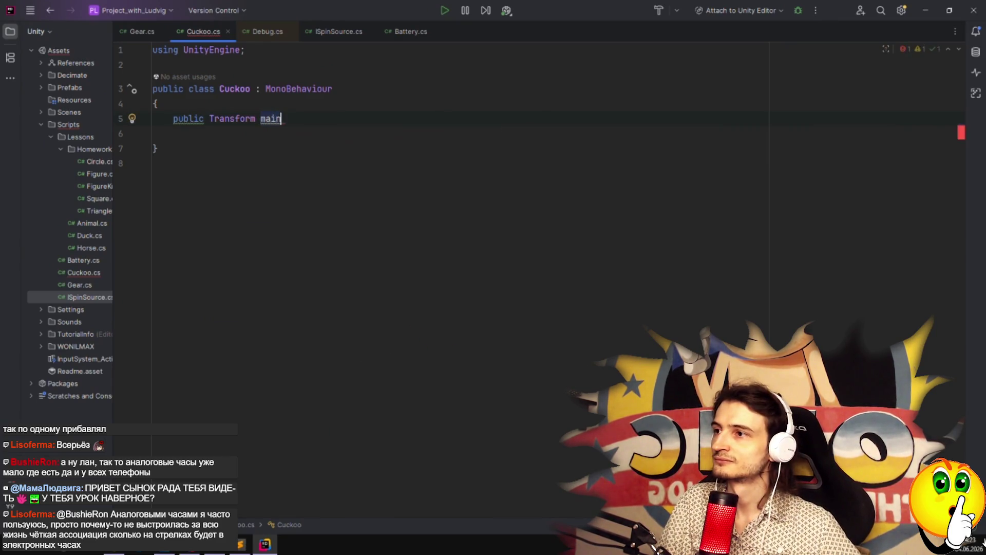
pyautogui.press('BackSpace')
pyautogui.write('uckoo')
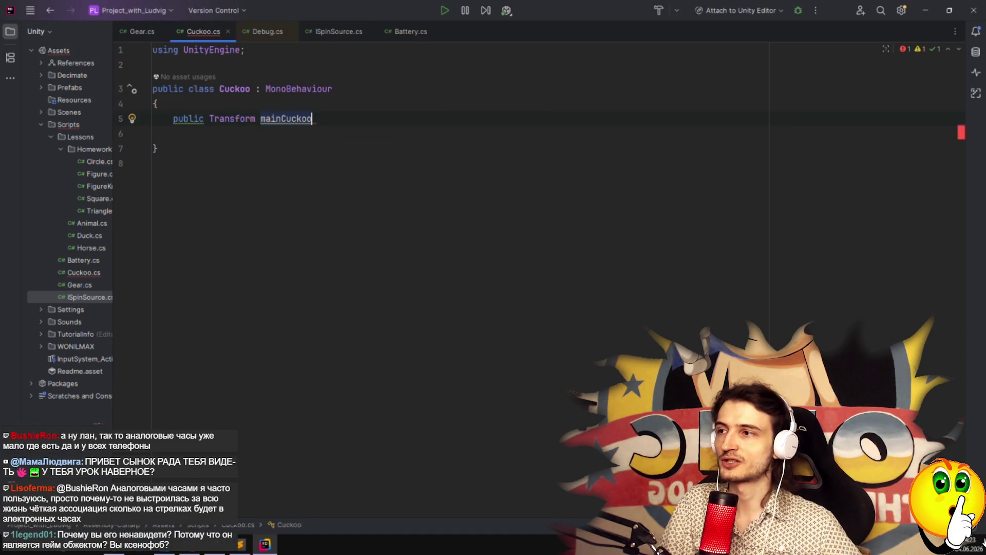
# Replace public with a [SerializeField] attribute, making the field mainCuckooTransform.
pyautogui.hotkey('ctrl', 'Left')
pyautogui.hotkey('ctrl', 'Left')
pyautogui.hotkey('ctrl', 'Left')
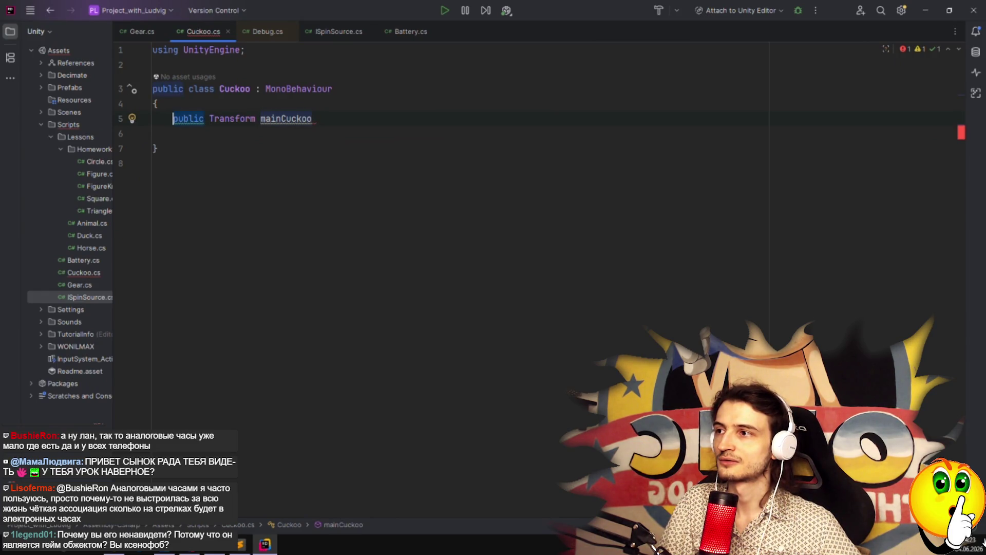
pyautogui.hotkey('ctrl', 'Delete')
pyautogui.write('[')
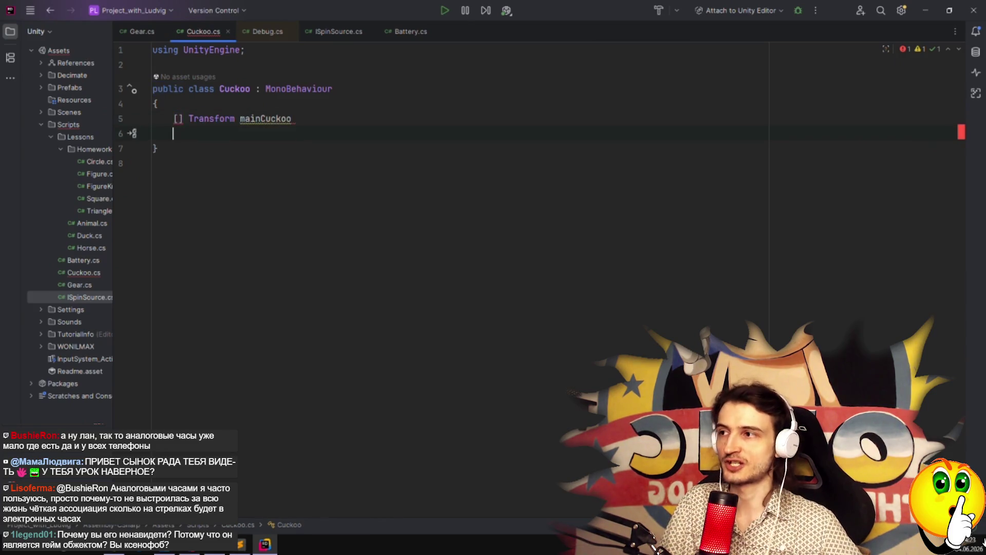
pyautogui.write('"Se')
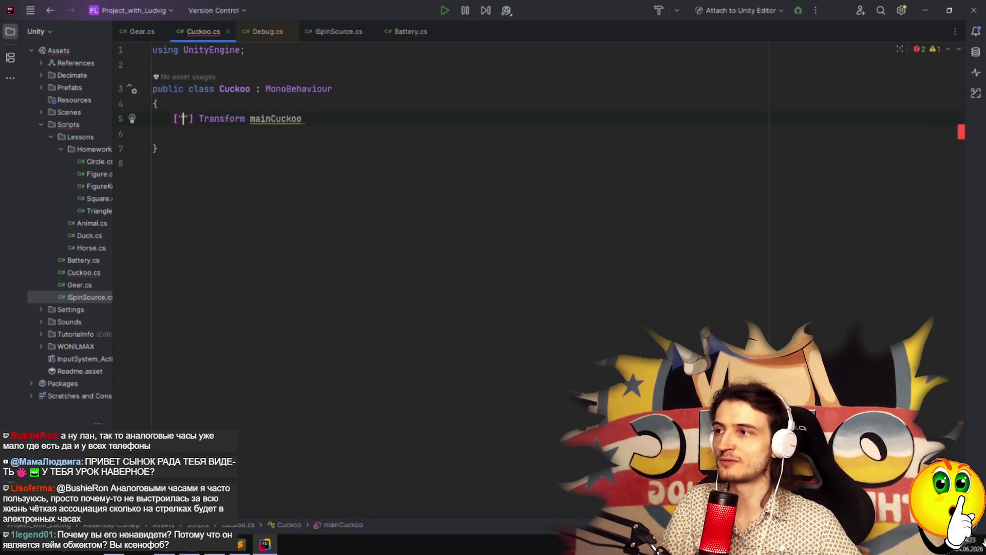
pyautogui.press('BackSpace')
pyautogui.press('BackSpace')
pyautogui.press('BackSpace')
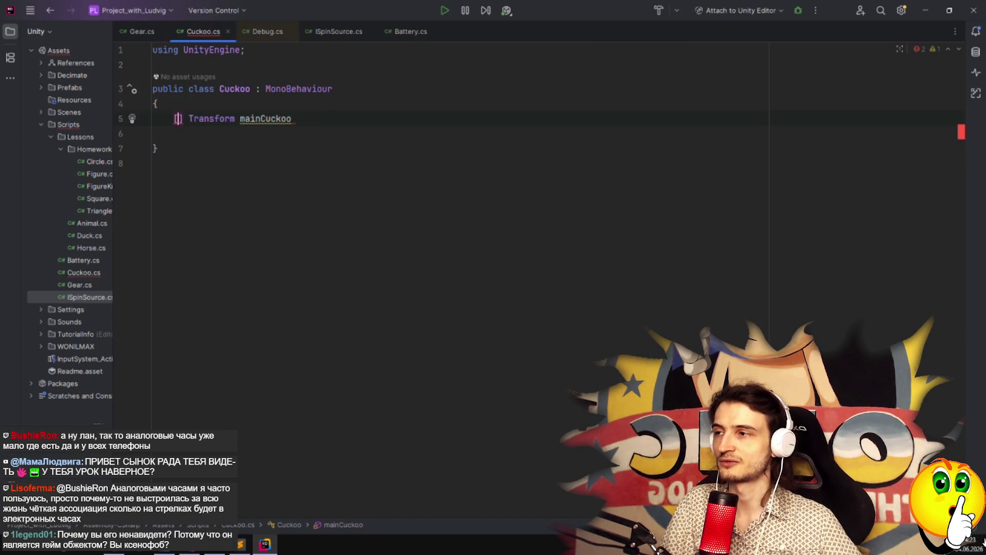
pyautogui.write('Seri')
pyautogui.press('Return')
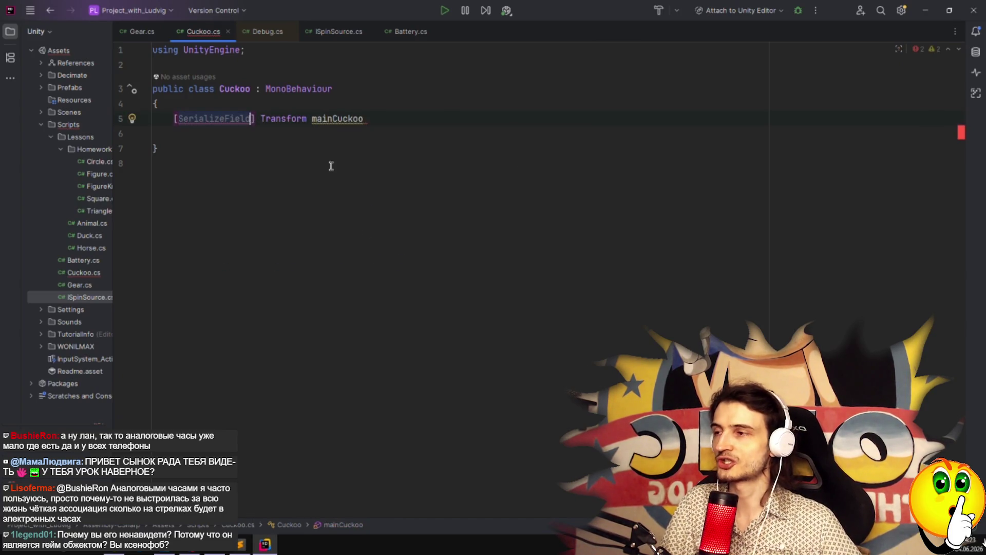
pyautogui.click(409, 123)
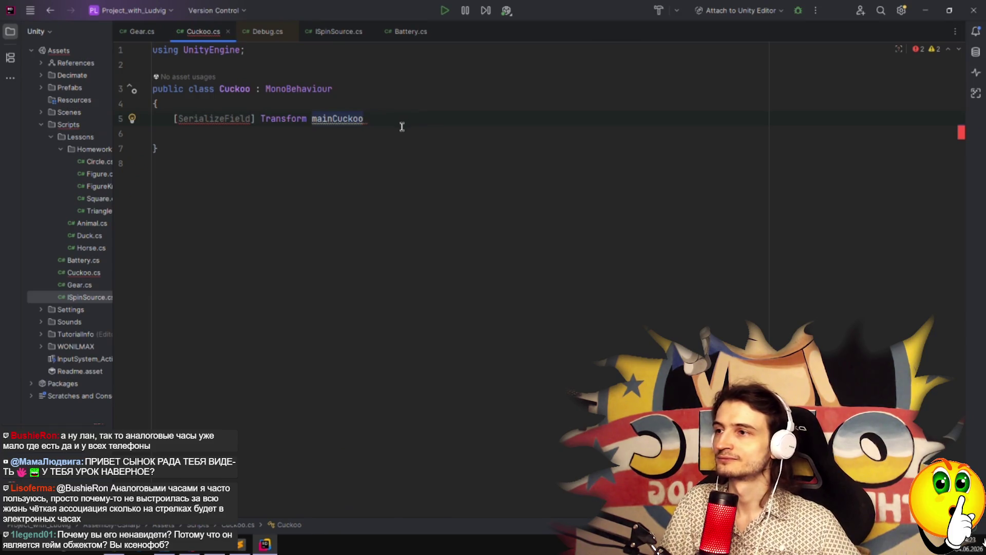
pyautogui.write('Transform;')
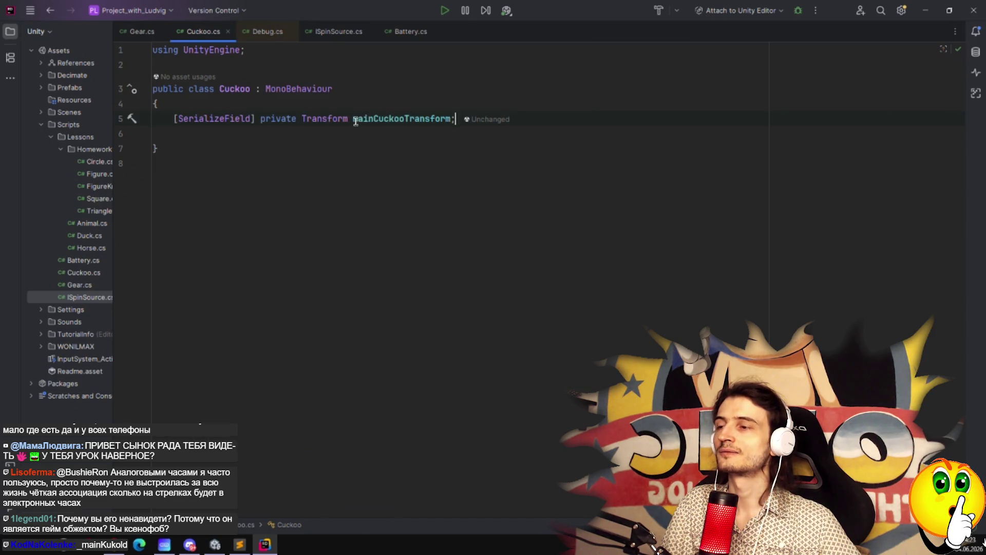
# Shorten the field name from mainCuckooTransform back to mainCuckoo and dismiss the quick-doc popup.
pyautogui.doubleClick(384, 119)
pyautogui.click(390, 156)
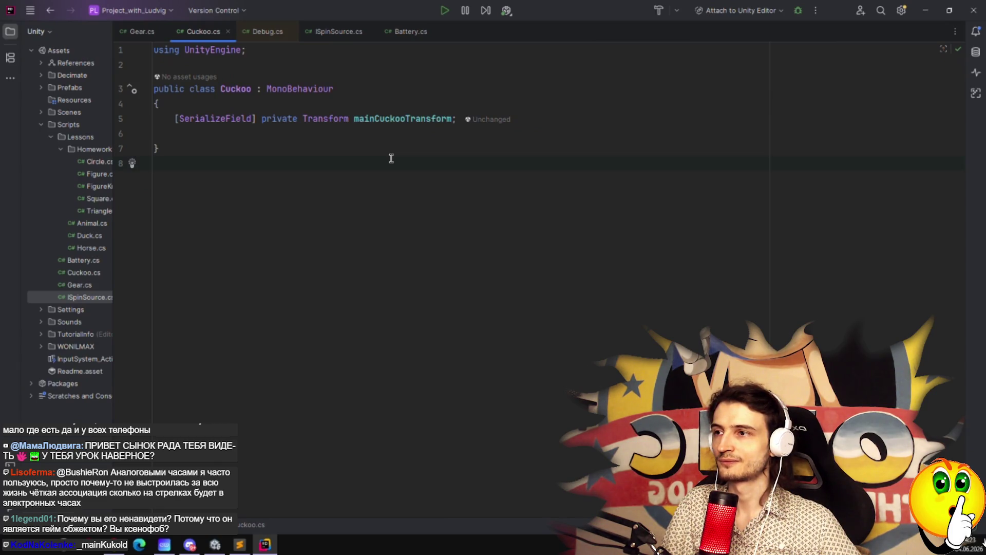
pyautogui.click(436, 117)
pyautogui.click(453, 118)
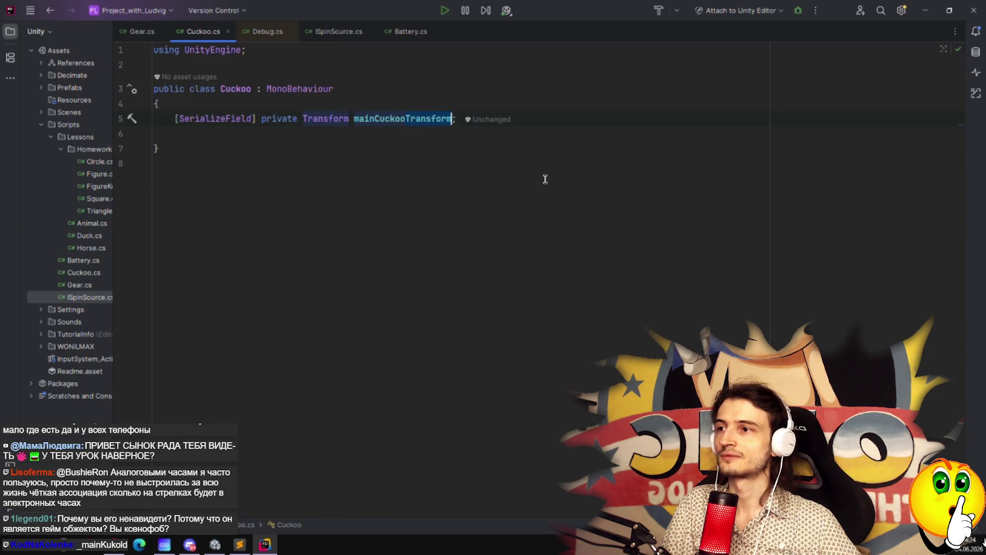
pyautogui.hotkey('ctrl', 'BackSpace')
pyautogui.click(409, 164)
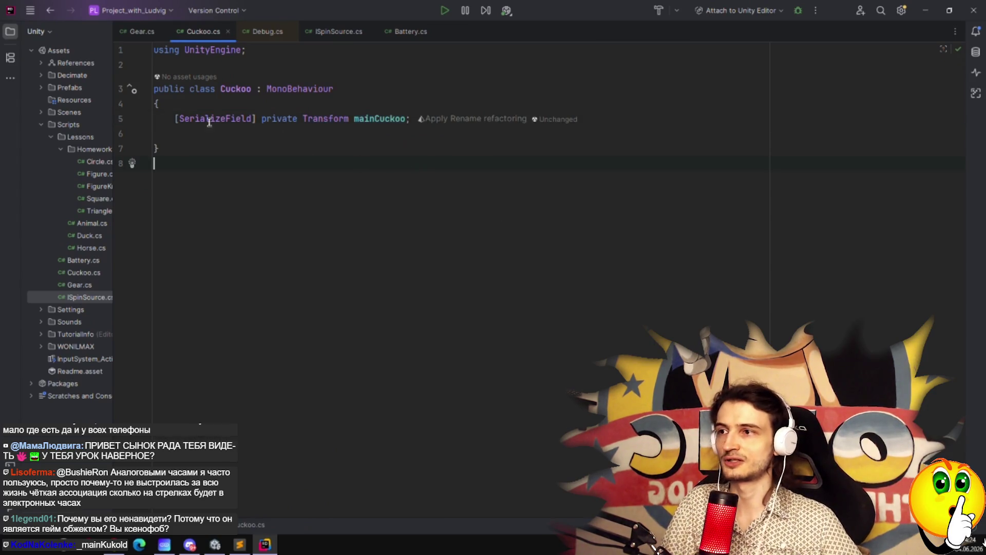
pyautogui.click(192, 132)
pyautogui.moveTo(315, 122)
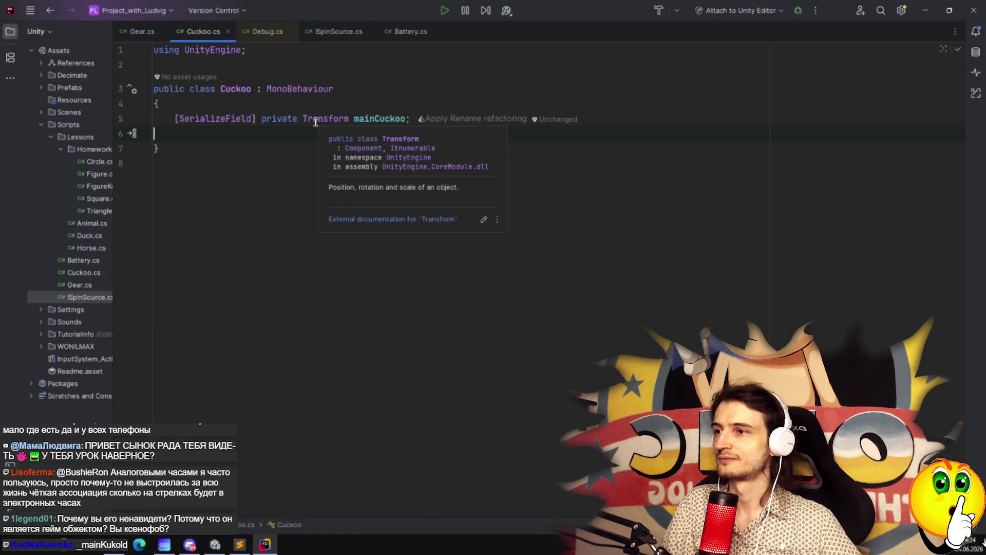
pyautogui.press('Tab')
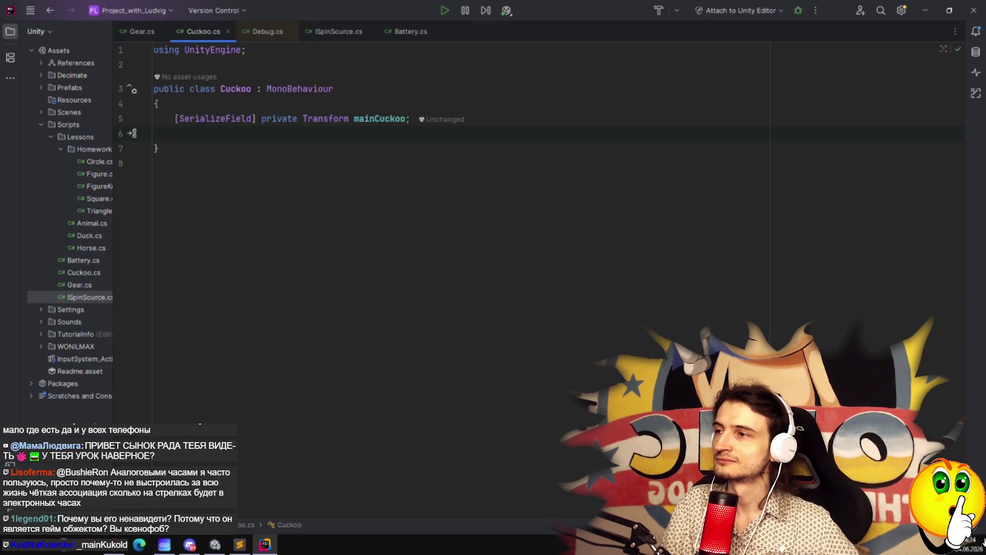
# Duplicate the mainCuckoo field line twice and rename the second copy UpMouth.
pyautogui.press('Up')
pyautogui.press('End')
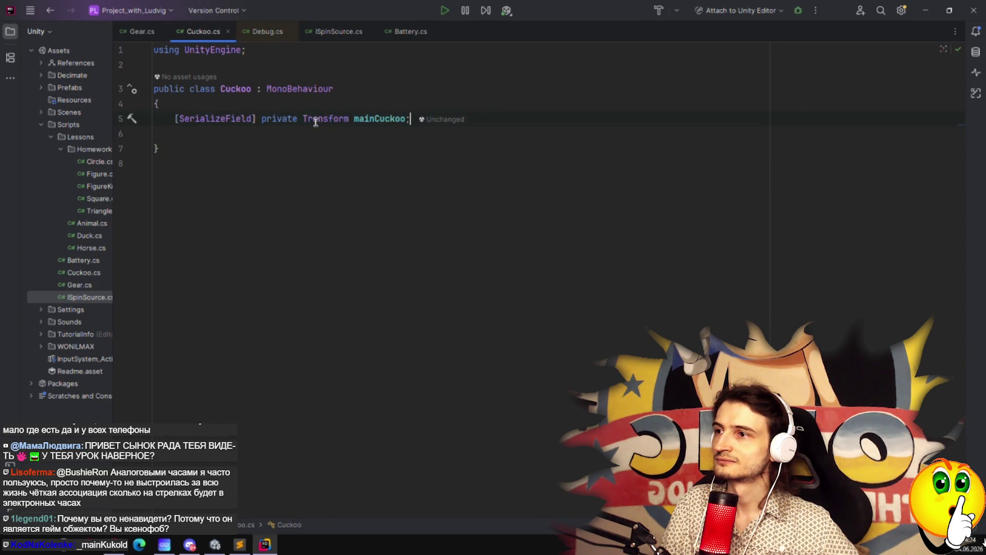
pyautogui.hotkey('ctrl', 'd')
pyautogui.hotkey('ctrl', 'd')
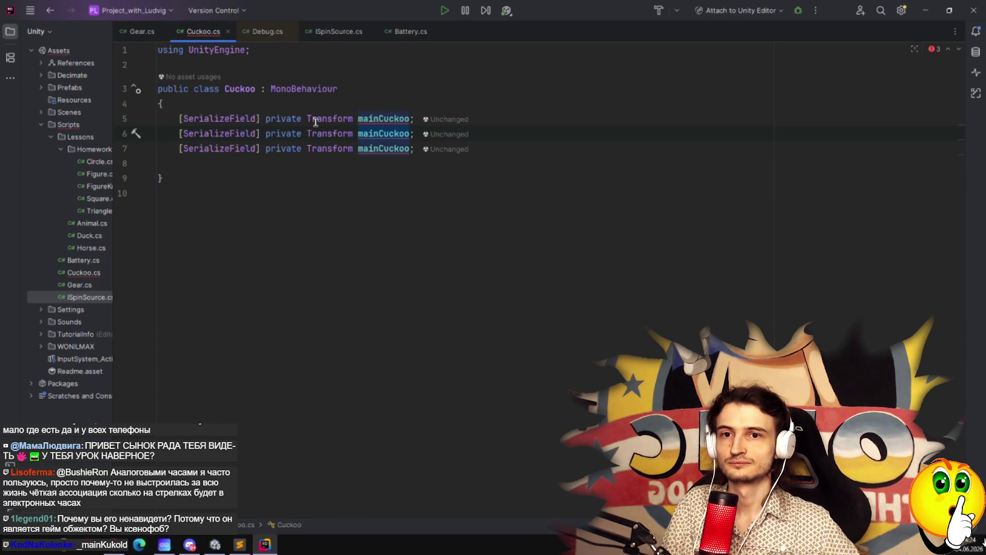
pyautogui.hotkey('ctrl', 'BackSpace')
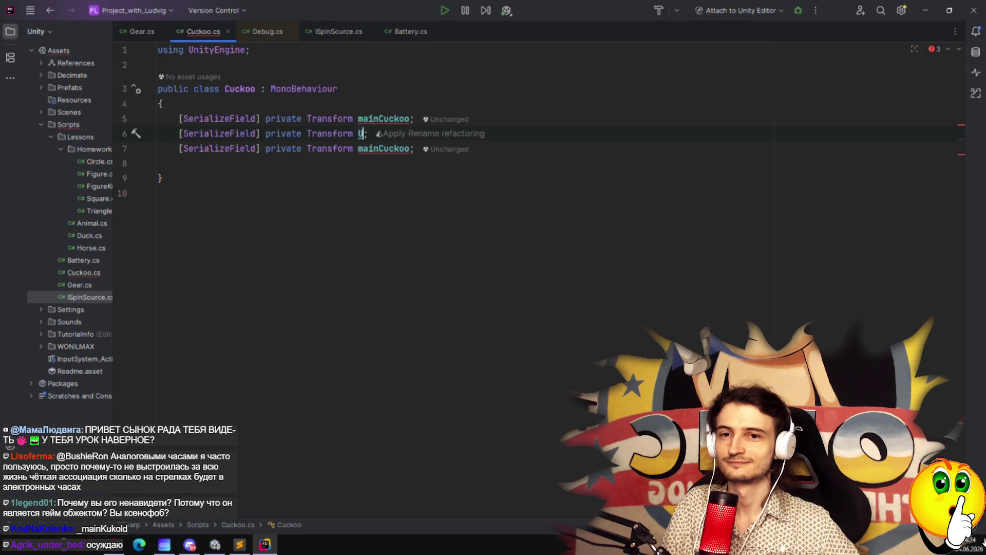
pyautogui.write('UpM')
pyautogui.write('outh')
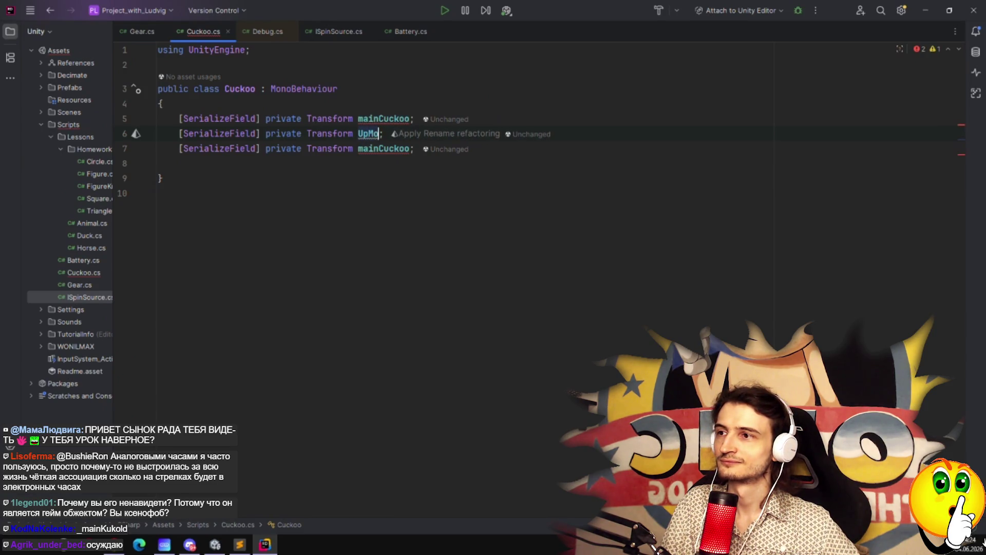
pyautogui.press('Down')
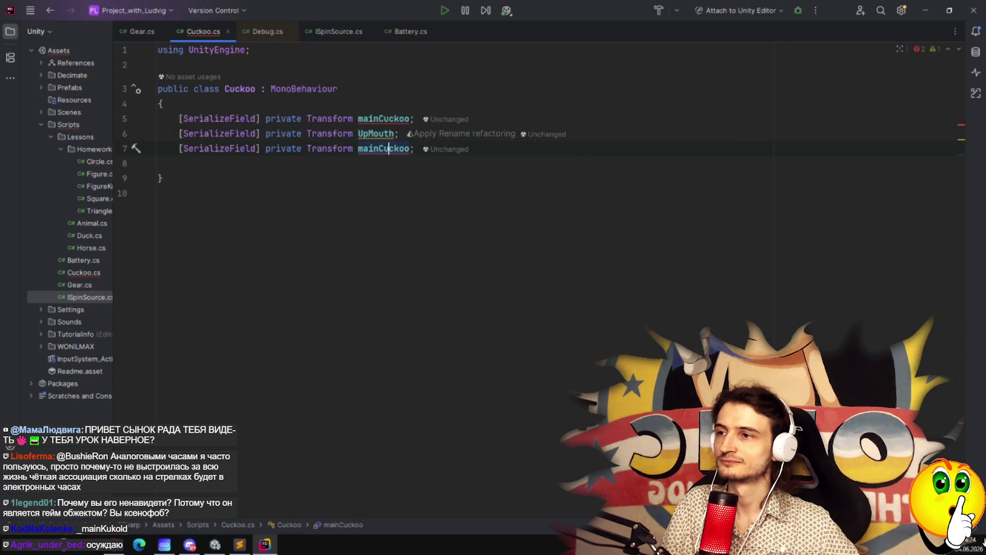
pyautogui.press('Up')
pyautogui.click(394, 134)
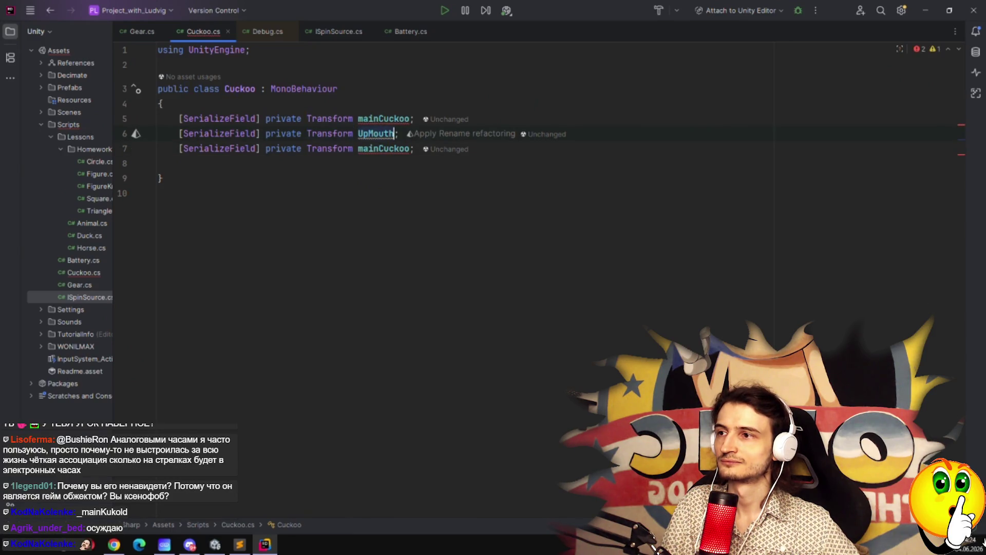
# Rename the three fields to _mainCuckoo, _upMouth and _downMouth.
pyautogui.click(358, 118)
pyautogui.write('_')
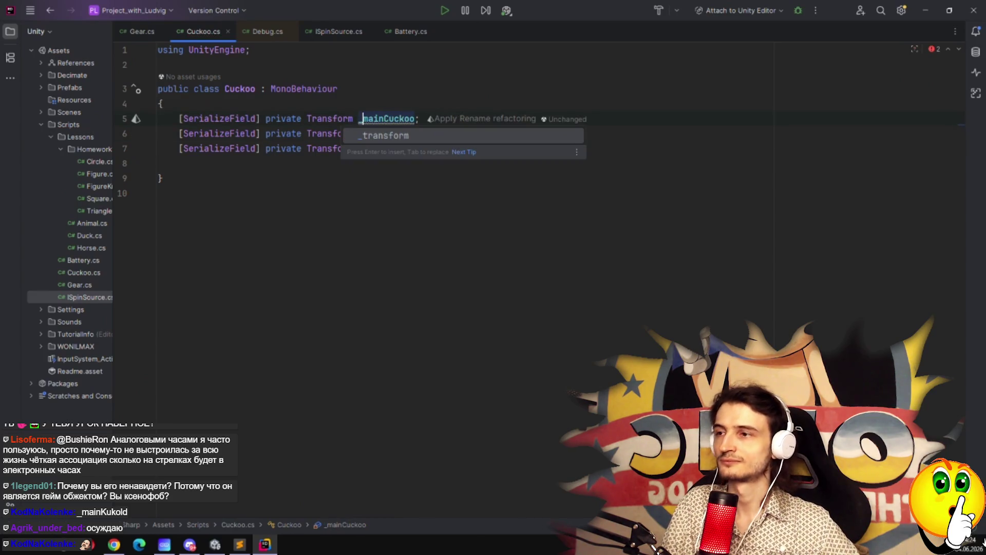
pyautogui.click(358, 134)
pyautogui.press('Delete')
pyautogui.write('u')
pyautogui.write('_')
pyautogui.click(358, 148)
pyautogui.write('_')
pyautogui.press('Escape')
pyautogui.hotkey('ctrl', 'Delete')
pyautogui.write('downM')
pyautogui.write('outh')
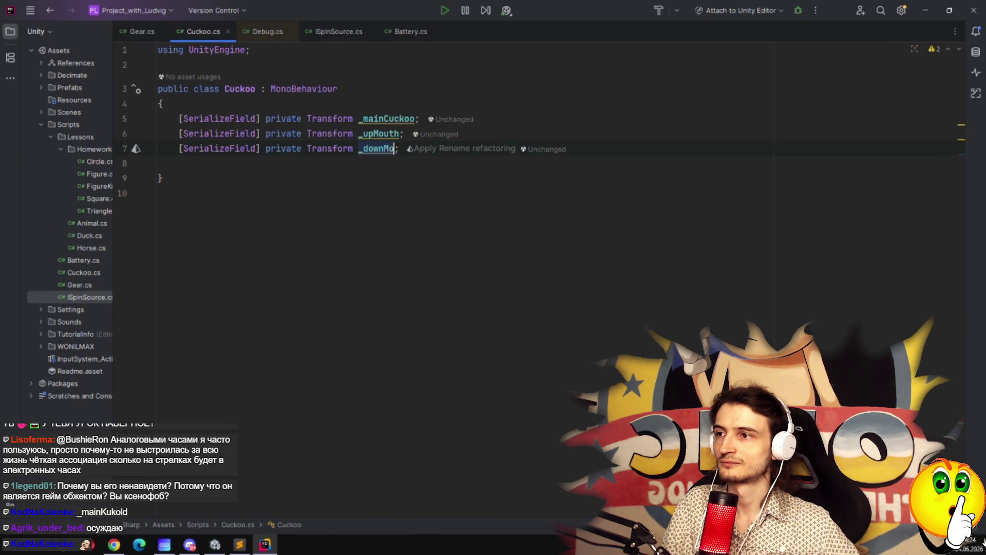
pyautogui.press('End')
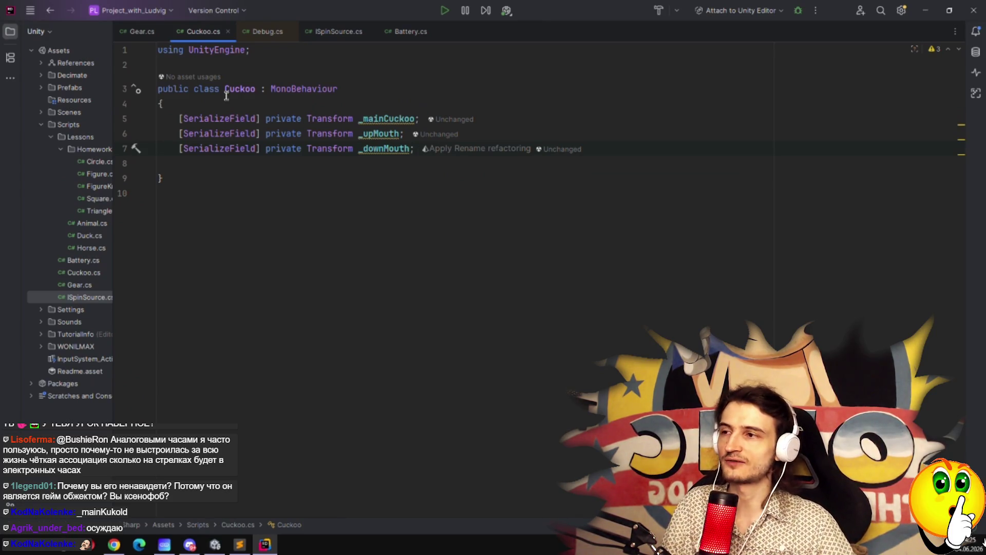
# Rename the first field from _mainCuckoo to _cuckoo, then to _body.
pyautogui.click(363, 119)
pyautogui.press('Delete')
pyautogui.press('Delete')
pyautogui.press('Delete')
pyautogui.write('c')
pyautogui.click(465, 201)
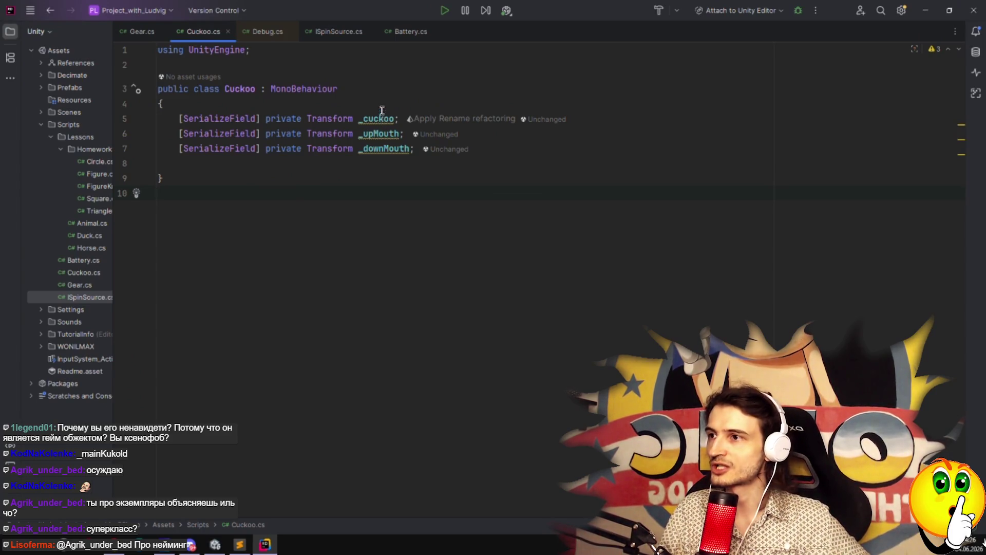
pyautogui.doubleClick(379, 118)
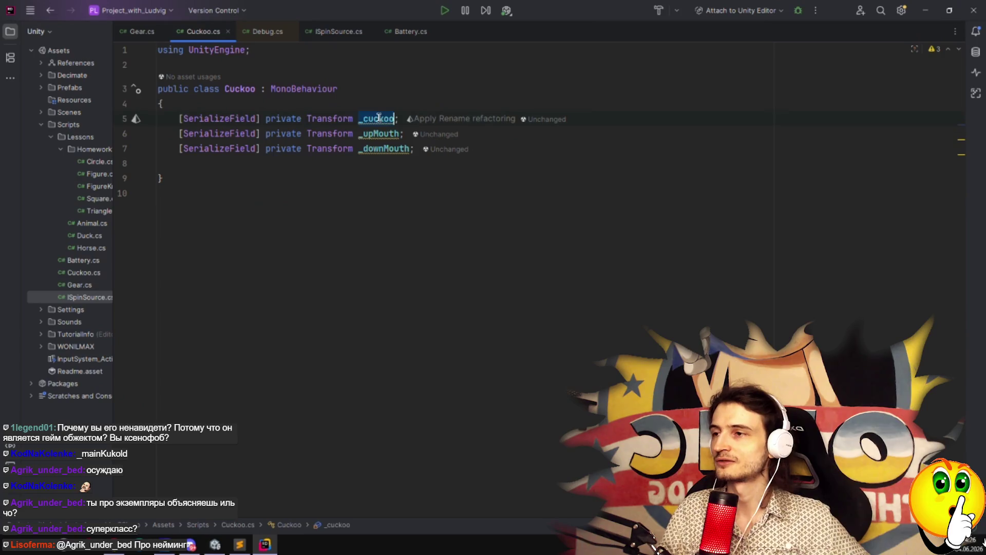
pyautogui.write('_body')
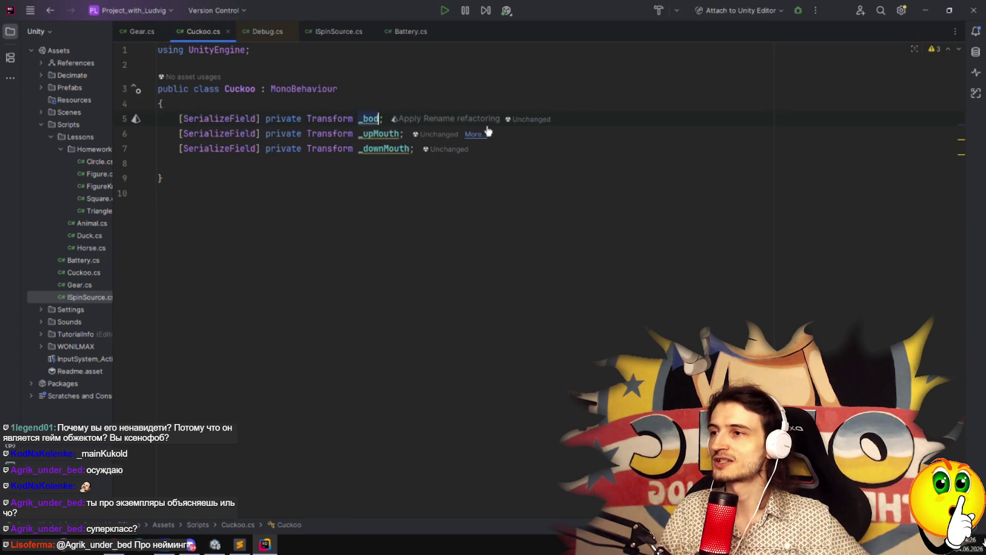
pyautogui.click(534, 189)
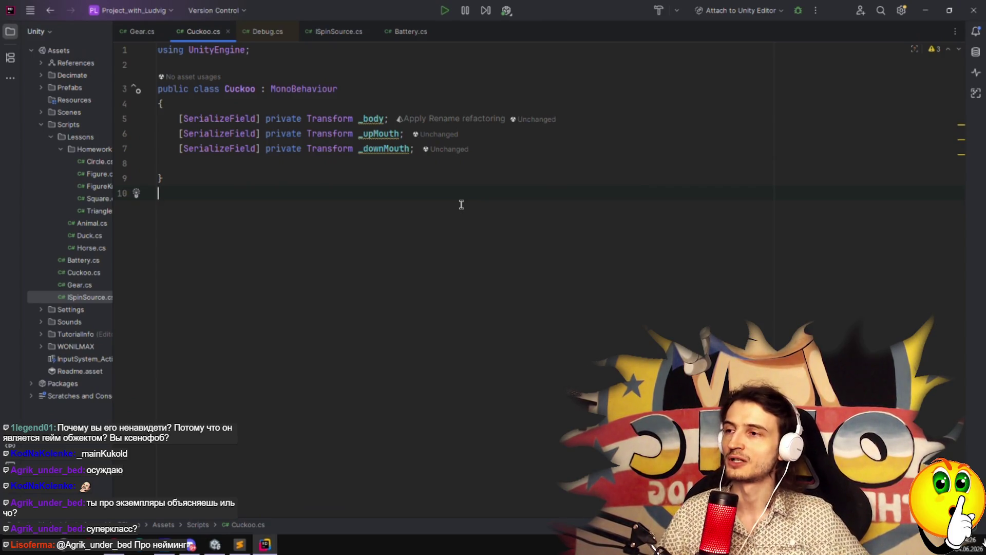
pyautogui.click(199, 162)
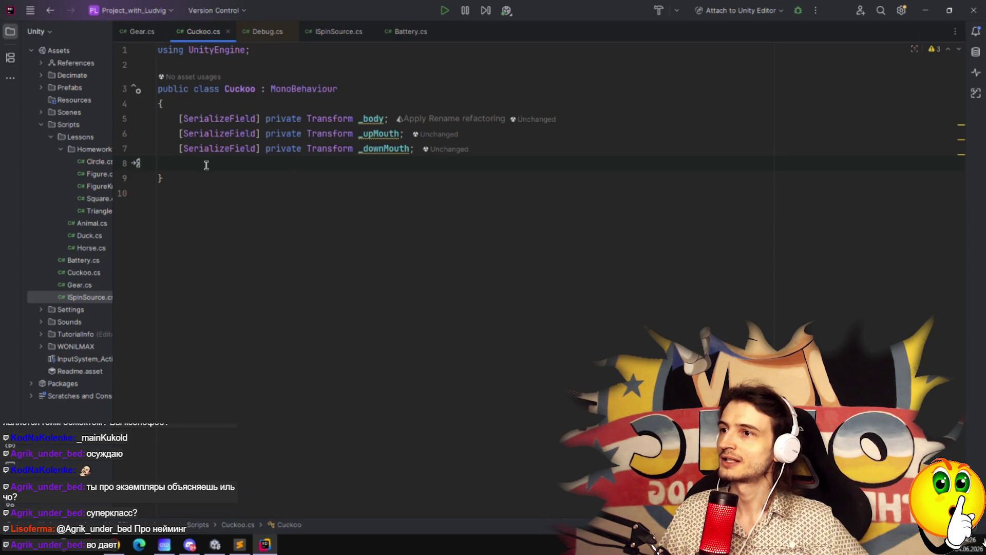
# Duplicate the _downMouth declaration and rename the copy to _road.
pyautogui.press('Up')
pyautogui.hotkey('ctrl', 'Right')
pyautogui.hotkey('ctrl', 'Right')
pyautogui.hotkey('ctrl', 'Right')
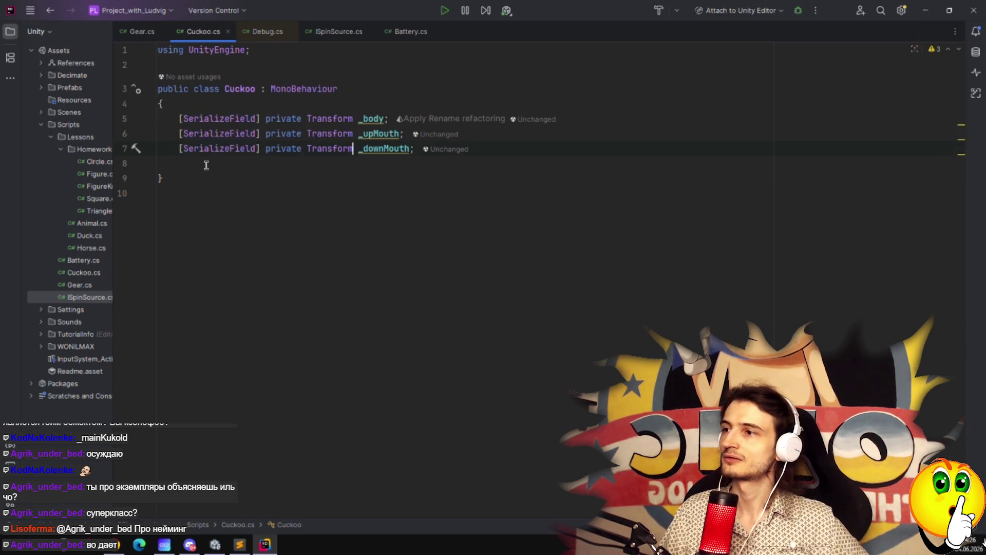
pyautogui.hotkey('ctrl', 'd')
pyautogui.hotkey('ctrl', 'Left')
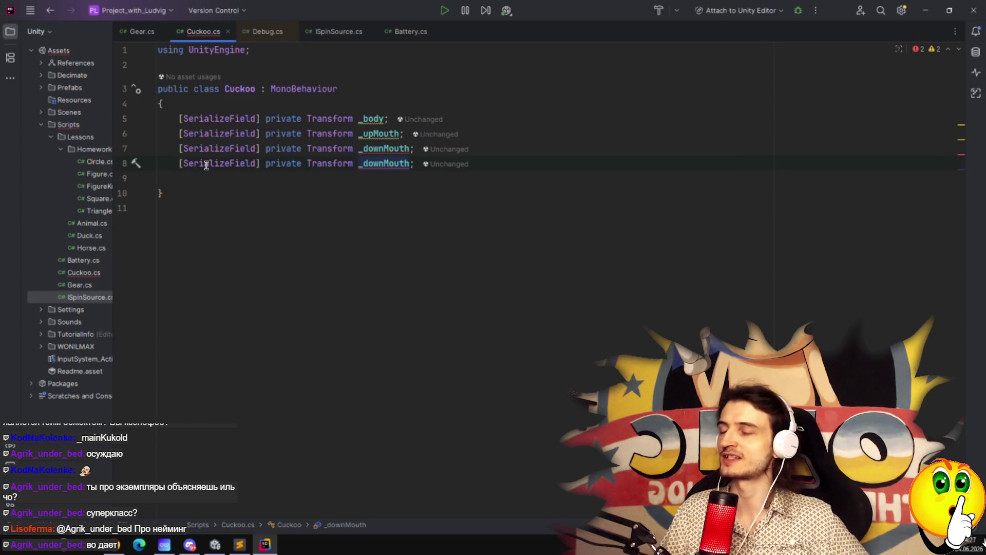
pyautogui.hotkey('ctrl', 'Right')
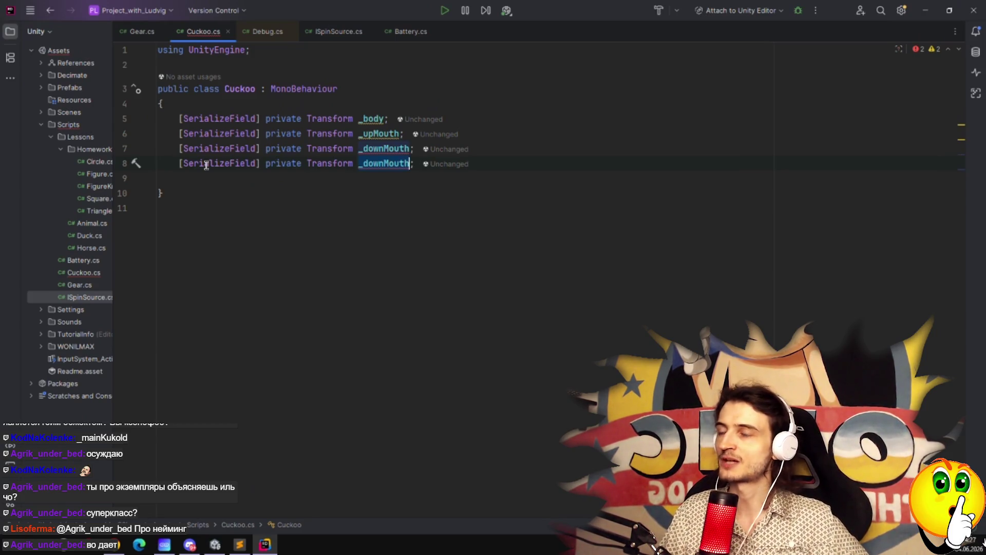
pyautogui.hotkey('ctrl', 'BackSpace')
pyautogui.write('_')
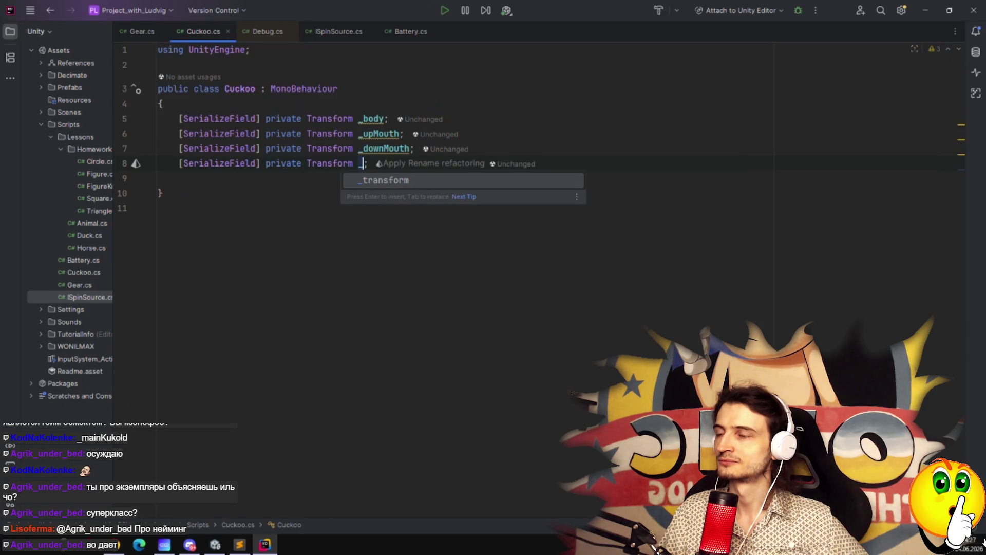
pyautogui.write('relsa')
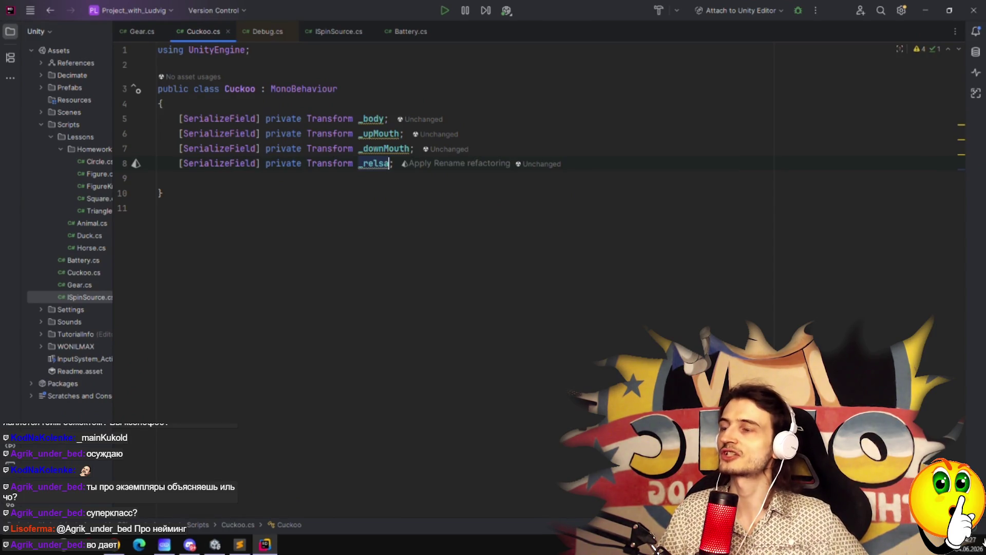
pyautogui.press('Left')
pyautogui.press('Left')
pyautogui.press('Left')
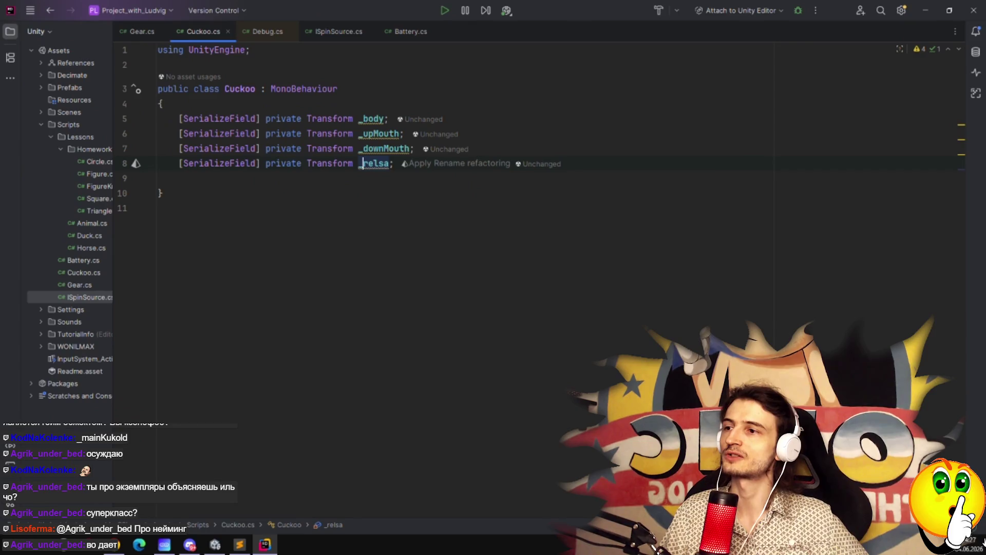
pyautogui.press('BackSpace')
pyautogui.press('BackSpace')
pyautogui.press('BackSpace')
pyautogui.write('oda')
pyautogui.press('BackSpace')
pyautogui.press('BackSpace')
pyautogui.write('ad')
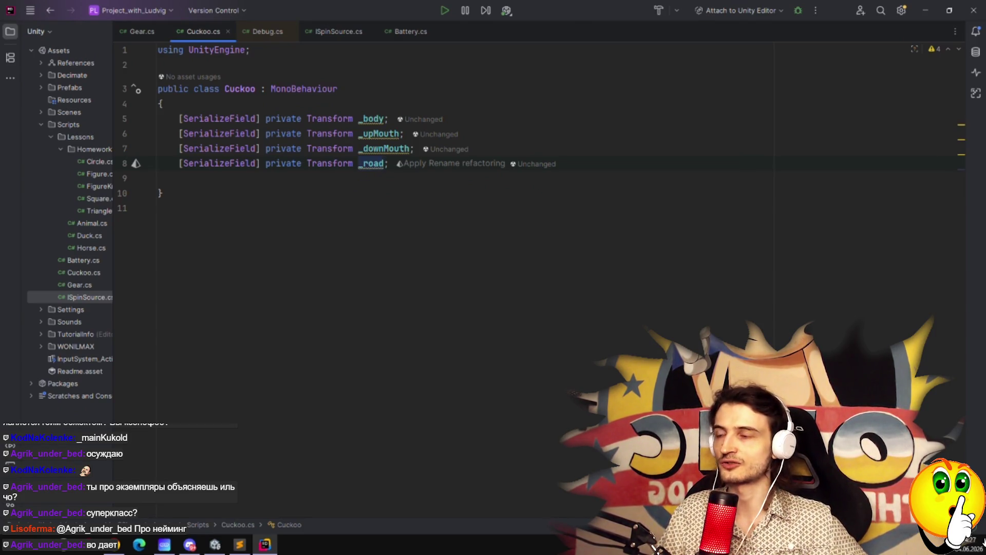
# Rename the copied field from _road to _moveTarget.
pyautogui.press('Left')
pyautogui.press('Right')
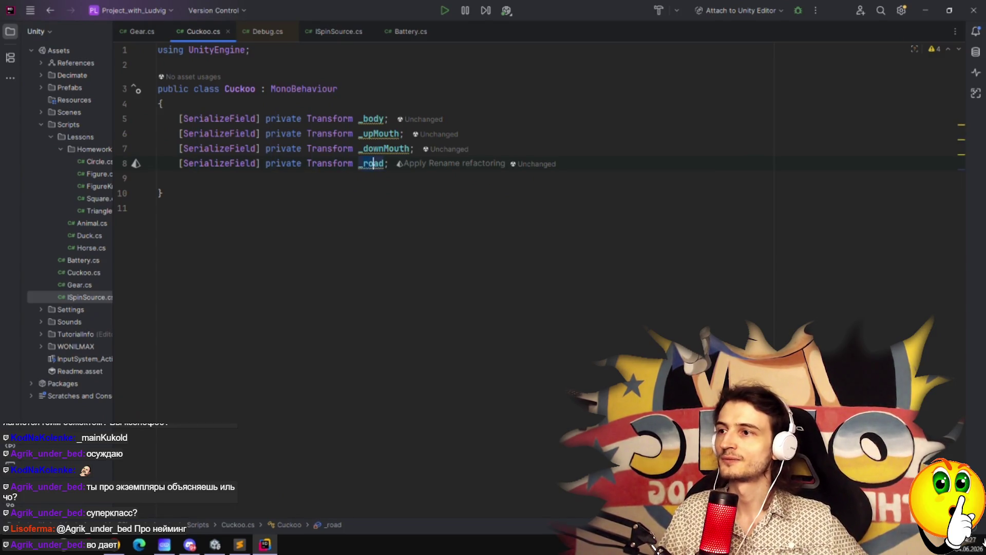
pyautogui.press('BackSpace')
pyautogui.press('BackSpace')
pyautogui.press('BackSpace')
pyautogui.write('move')
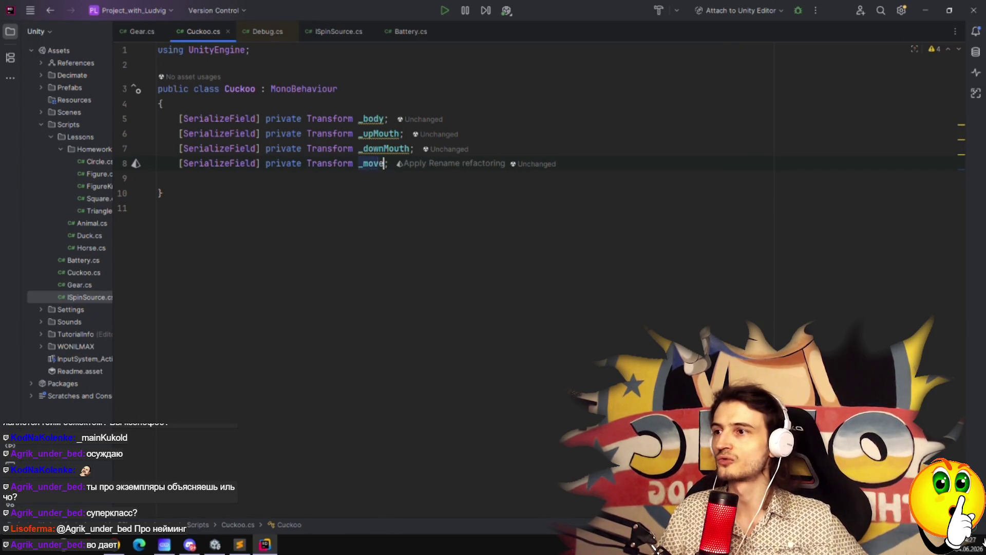
pyautogui.write('Target')
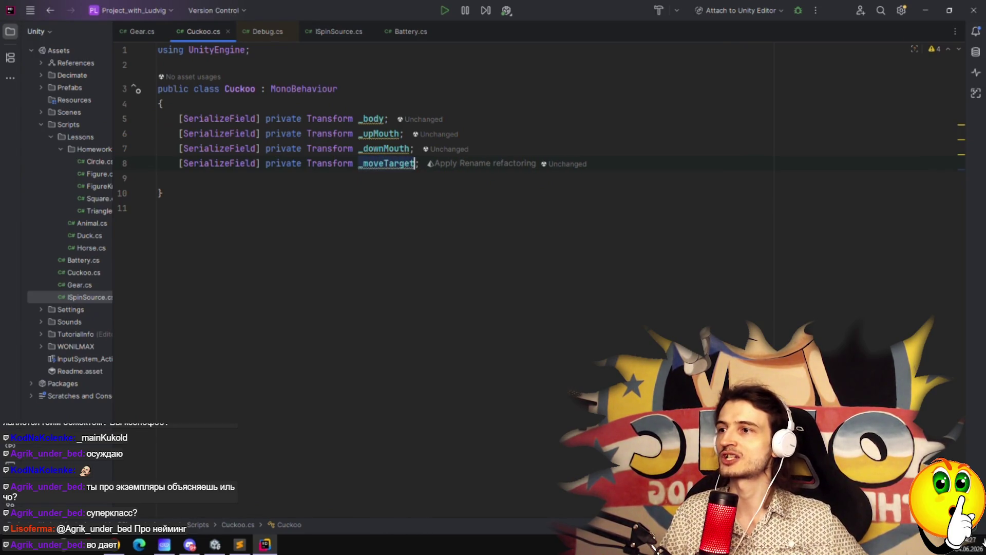
pyautogui.click(236, 186)
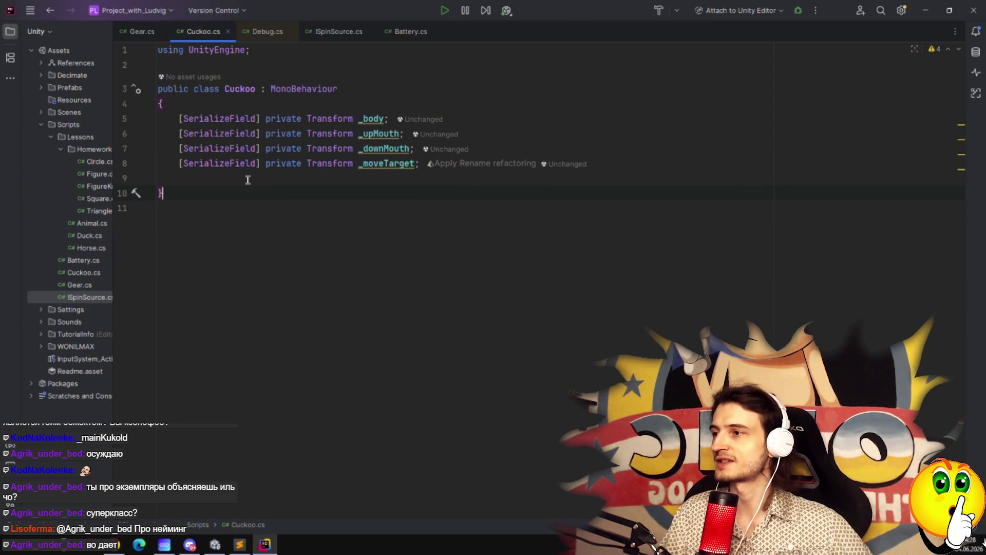
# Add blank lines below the Transform fields, briefly opening and closing the search.
pyautogui.click(223, 178)
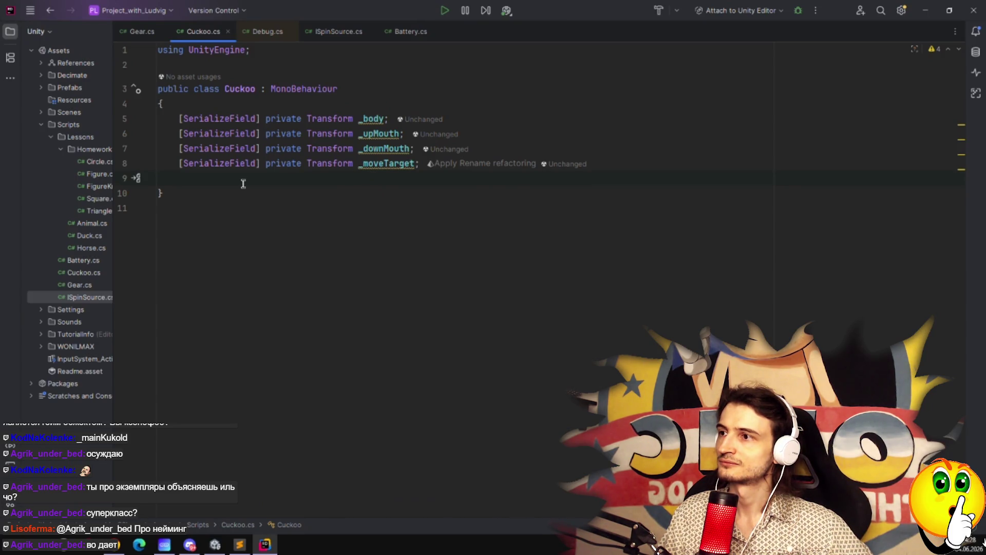
pyautogui.press('Return')
pyautogui.press('Return')
pyautogui.press('Up')
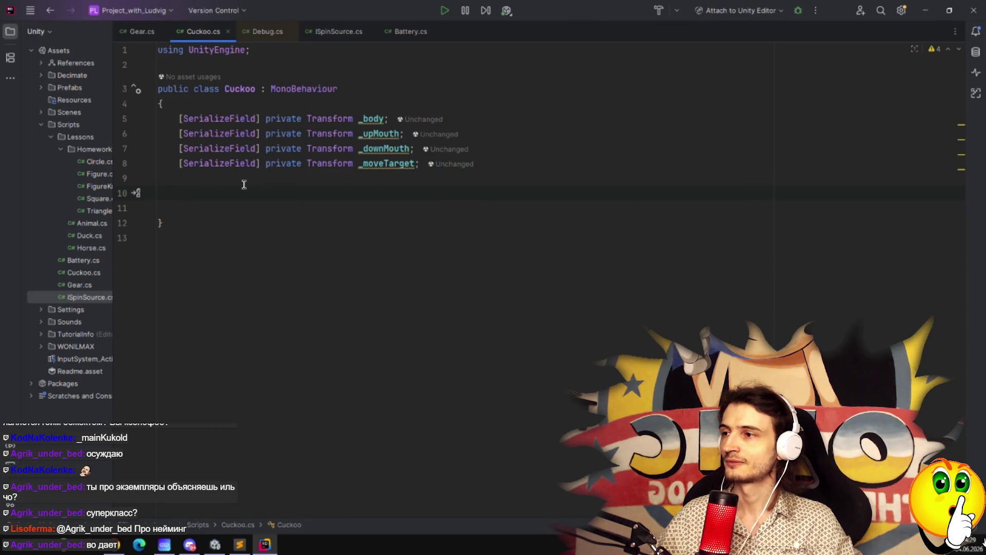
pyautogui.press('shift')
pyautogui.press('shift')
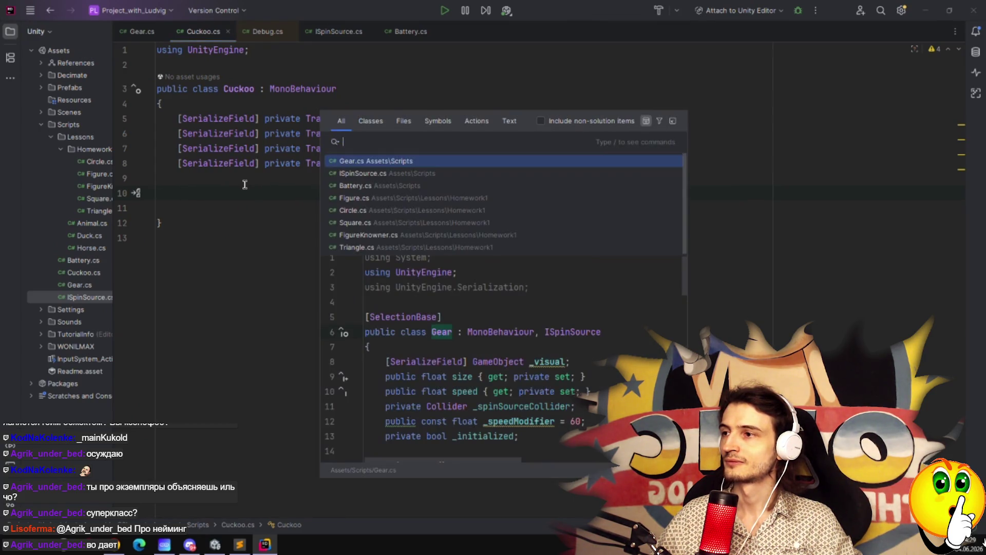
pyautogui.click(244, 184)
pyautogui.click(422, 165)
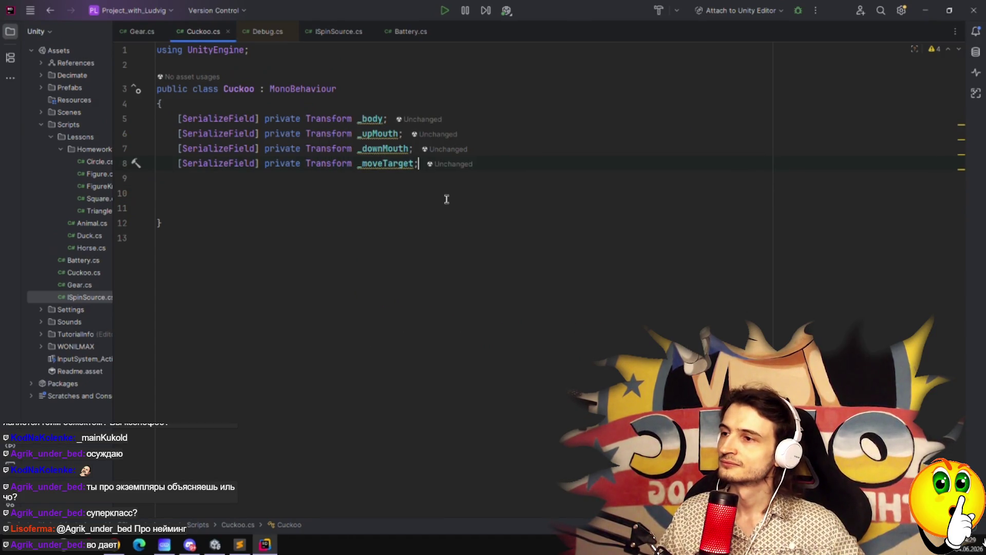
# Duplicate the _moveTarget field and rename the copy to _minuteHand.
pyautogui.hotkey('ctrl', 'd')
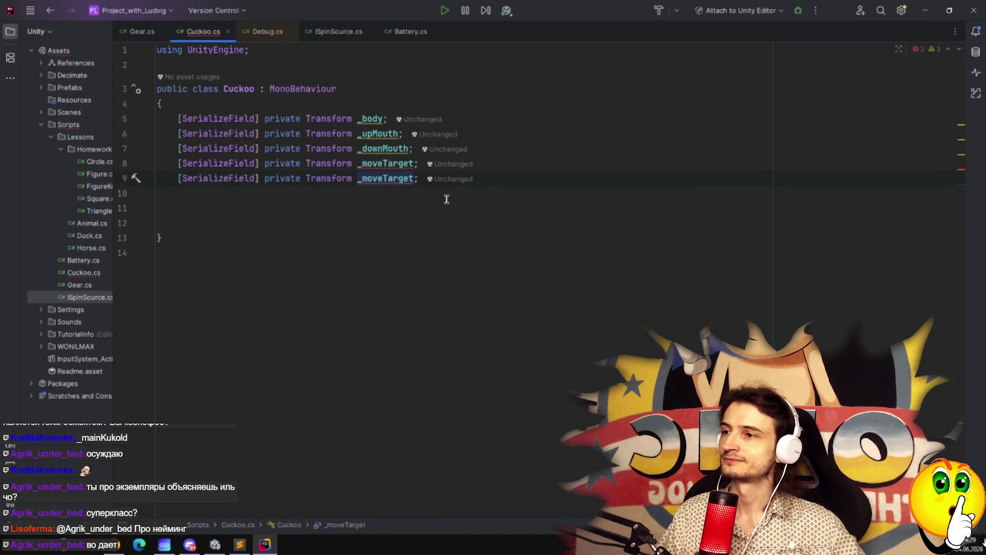
pyautogui.hotkey('shift', 'F6')
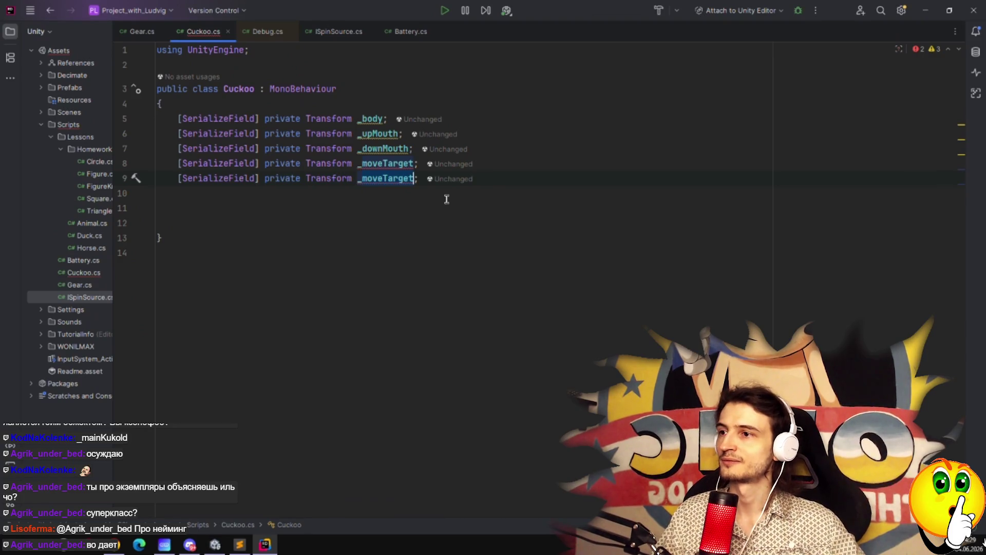
pyautogui.write('_hand')
pyautogui.press('Left')
pyautogui.press('BackSpace')
pyautogui.write('H')
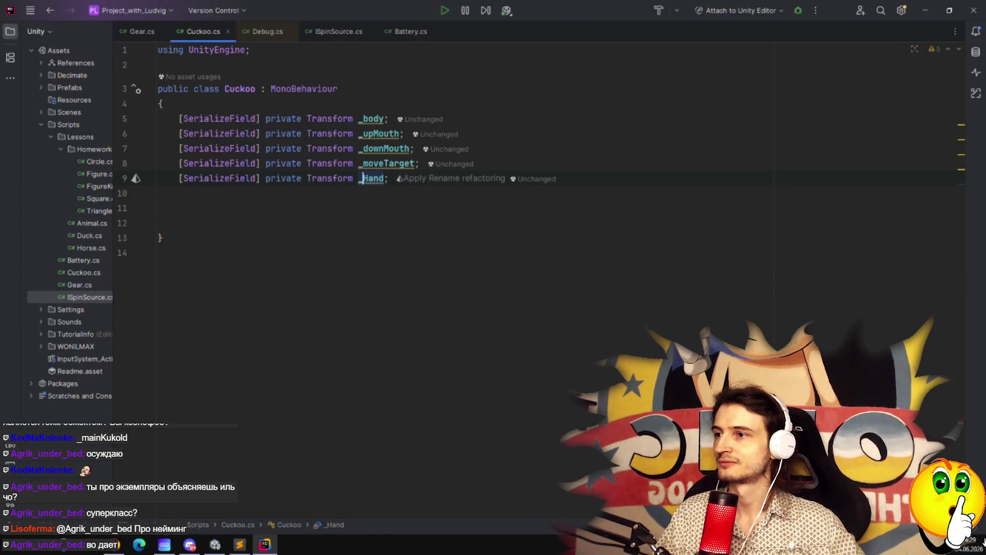
pyautogui.write('minute')
pyautogui.click(178, 193)
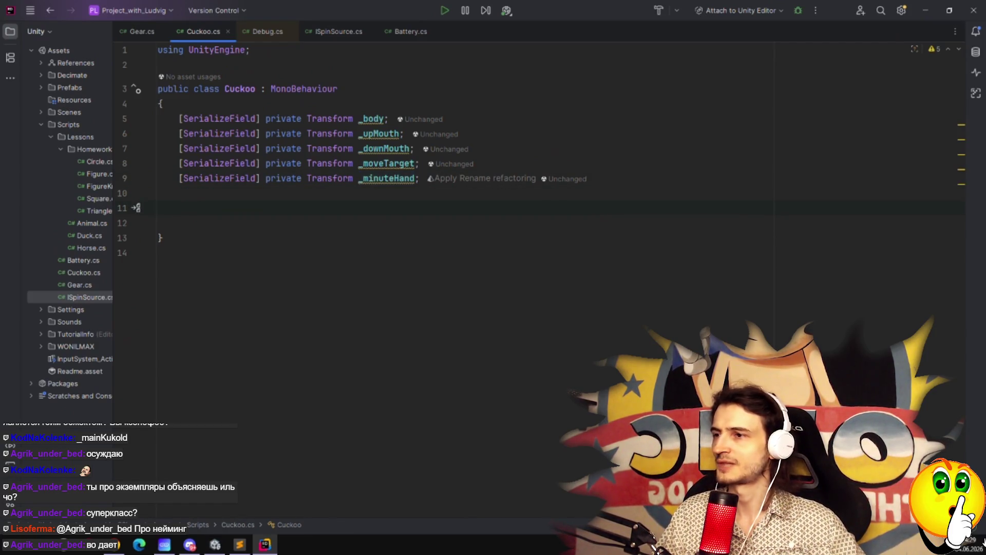
# Generate an Update() method from the Upda completion and remove its throw statement.
pyautogui.write('Upda')
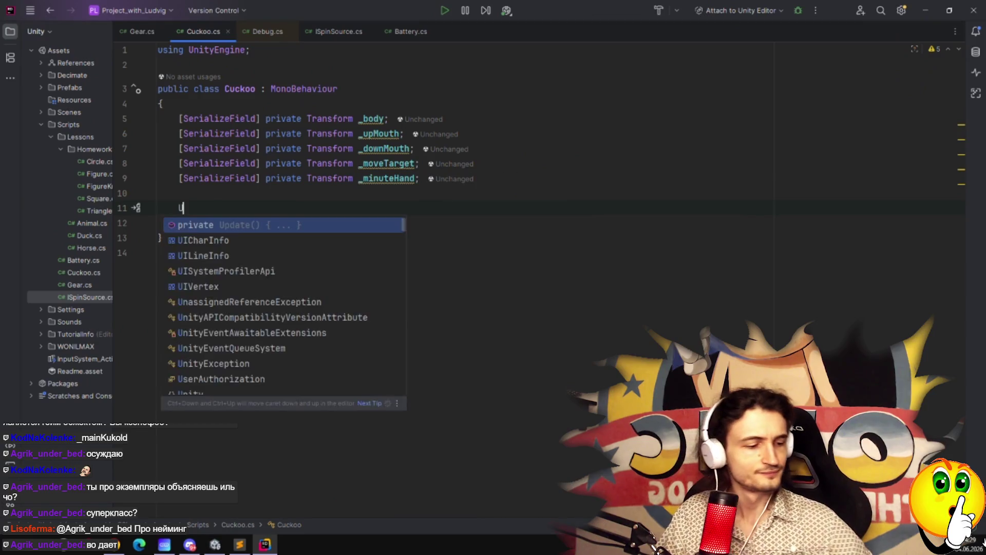
pyautogui.press('Return')
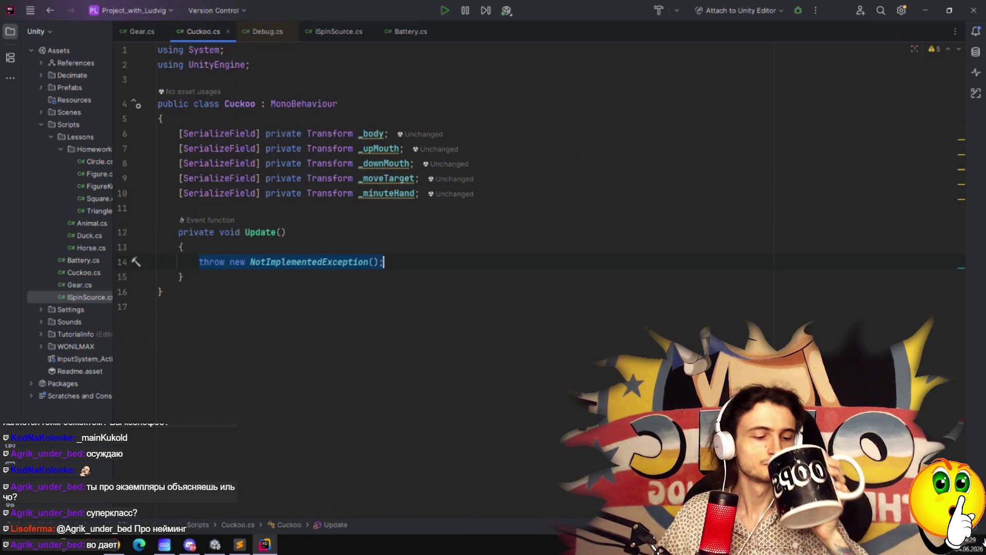
pyautogui.press('BackSpace')
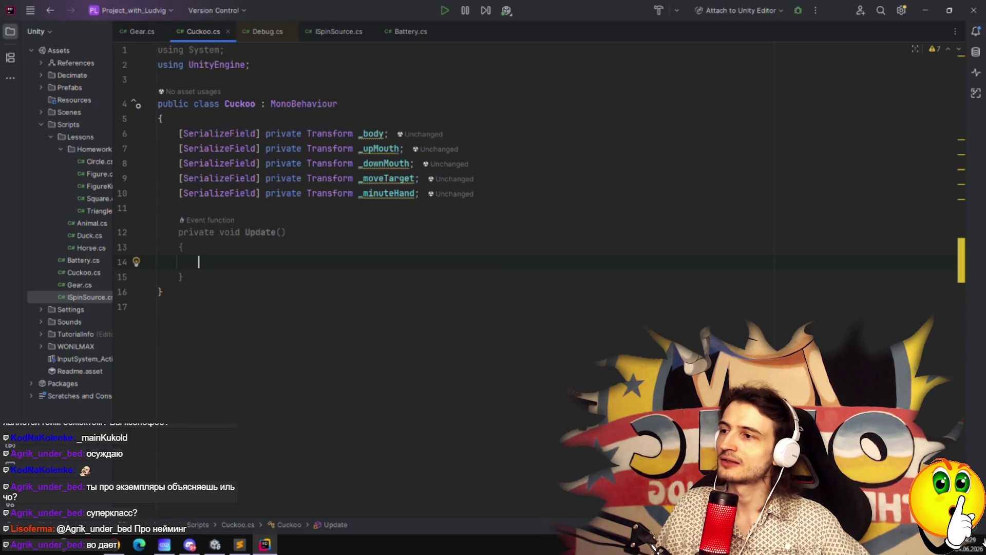
pyautogui.write('if (')
pyautogui.press('BackSpace')
pyautogui.press('BackSpace')
pyautogui.press('BackSpace')
pyautogui.press('BackSpace')
pyautogui.press('BackSpace')
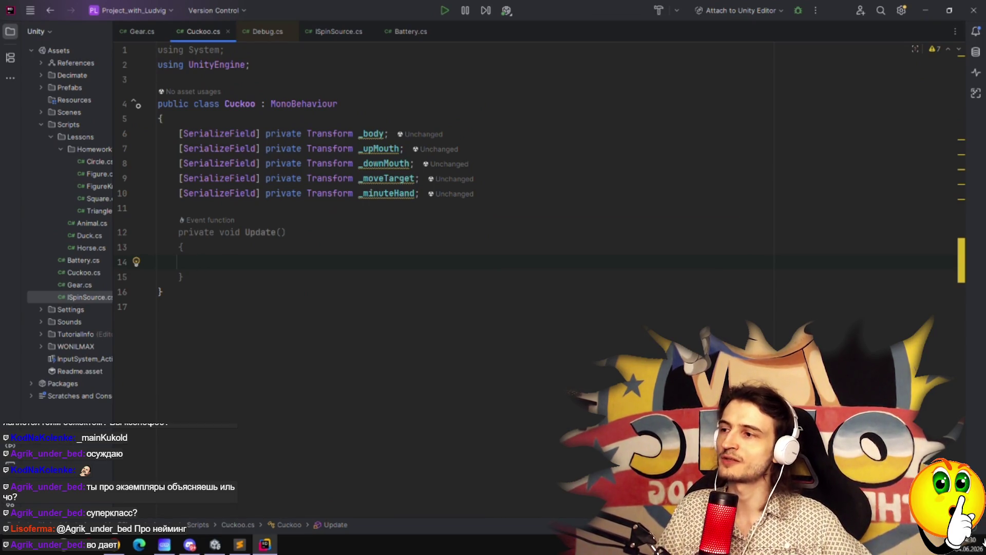
# Delete Update(), undo to restore it empty, and clear stray comment characters inside.
pyautogui.hotkey('shift', 'Up')
pyautogui.hotkey('shift', 'Up')
pyautogui.hotkey('shift', 'Up')
pyautogui.press('Delete')
pyautogui.press('Return')
pyautogui.press('Return')
pyautogui.press('Up')
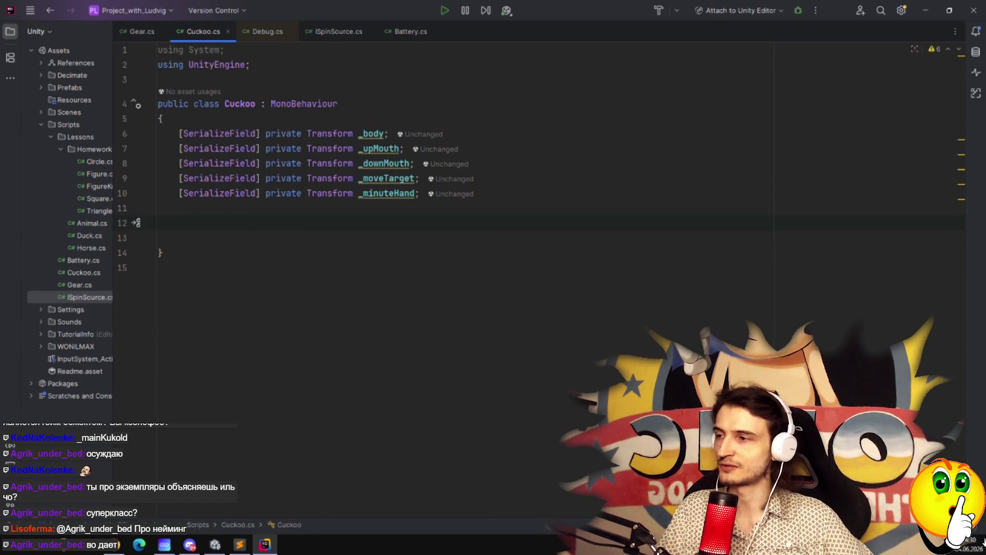
pyautogui.press('Down')
pyautogui.hotkey('ctrl', 'z')
pyautogui.hotkey('ctrl', 'z')
pyautogui.hotkey('ctrl', 'z')
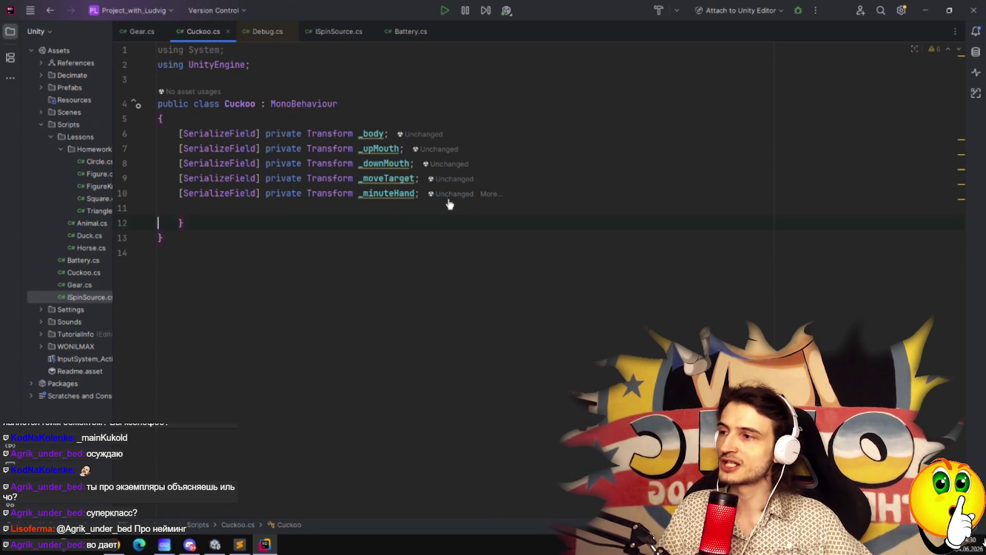
pyautogui.press('Down')
pyautogui.press('Down')
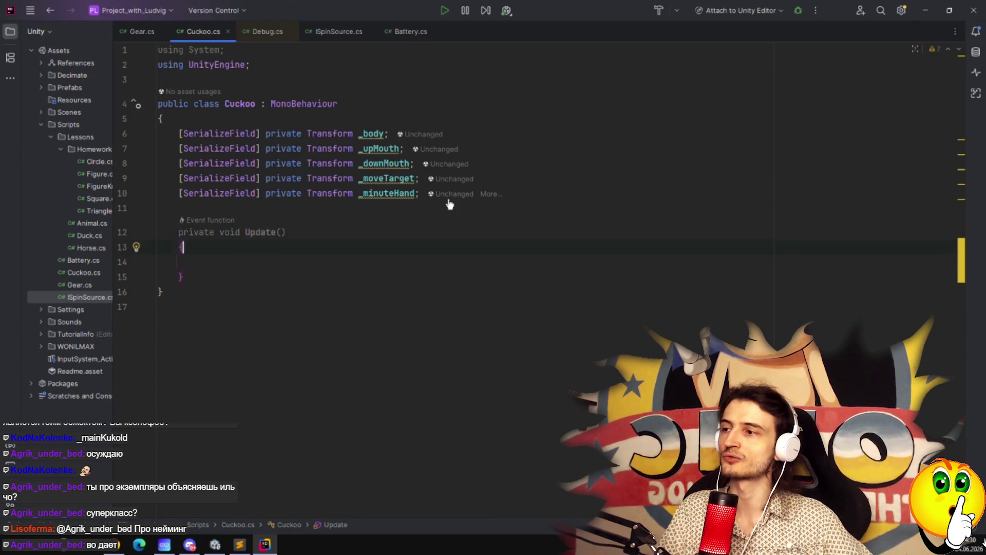
pyautogui.write('//')
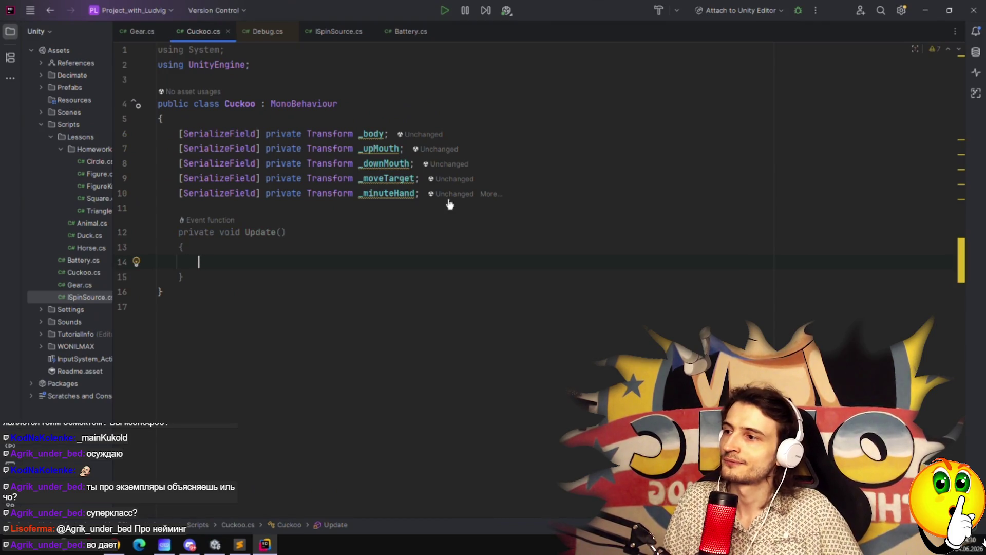
pyautogui.press('BackSpace')
pyautogui.press('BackSpace')
pyautogui.write('*/')
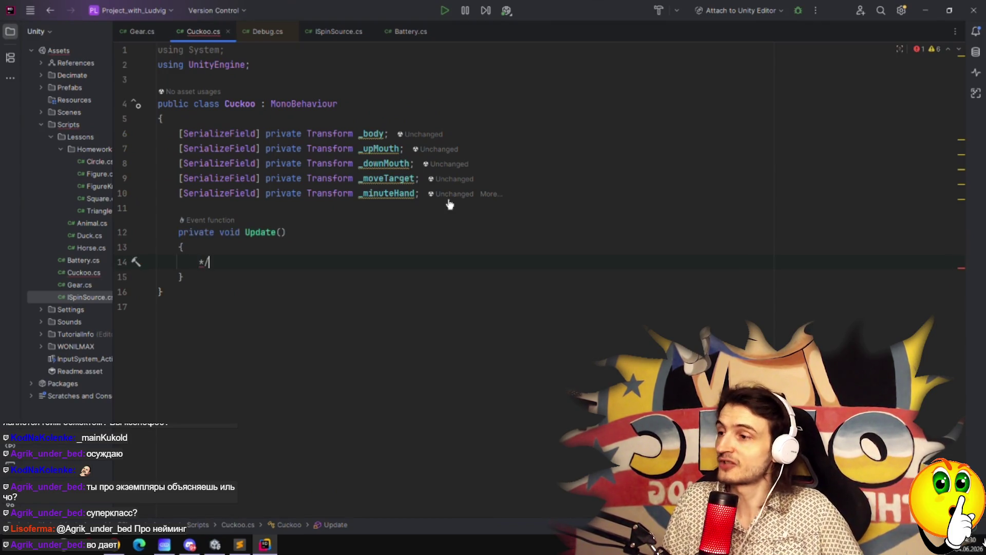
pyautogui.press('BackSpace')
pyautogui.press('BackSpace')
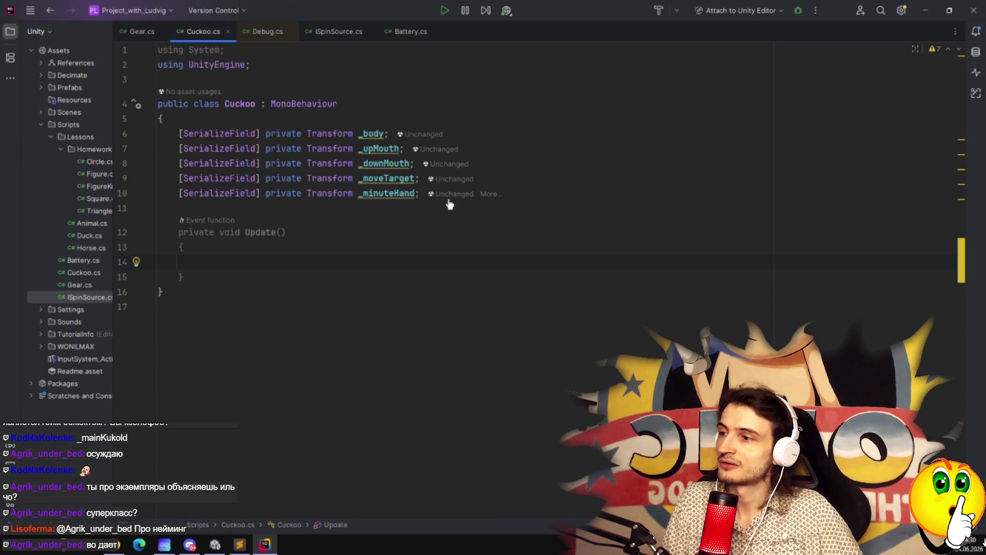
# Write a Russian // comment in Update(): if minute hand Z rotation == 0, extend the cuckoo.
pyautogui.write('//')
pyautogui.press('Return')
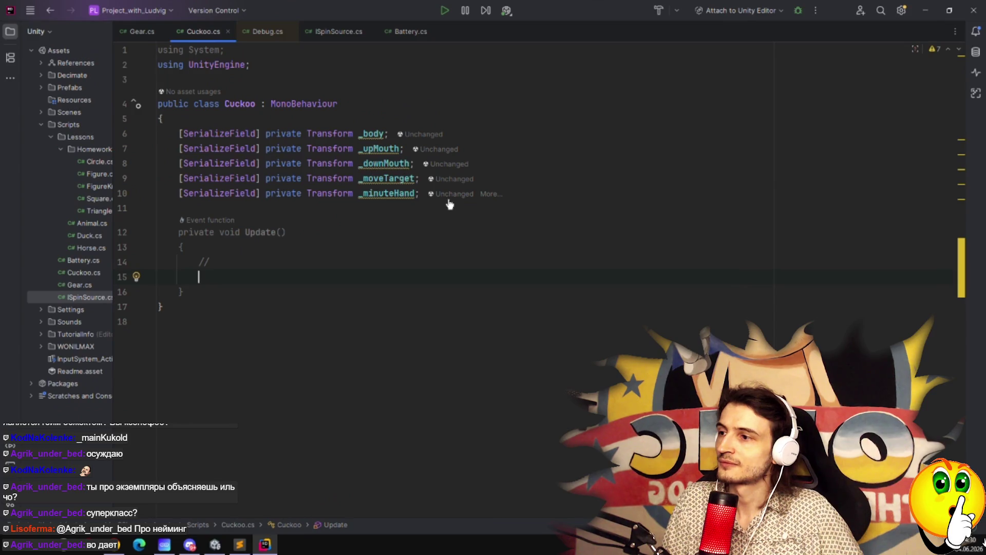
pyautogui.press('Up')
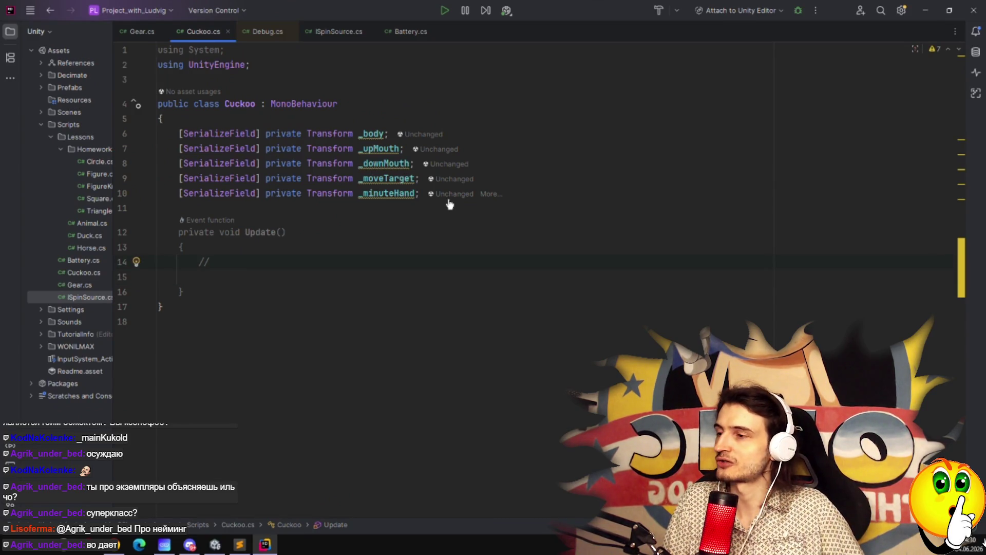
pyautogui.press('Down')
pyautogui.press('Up')
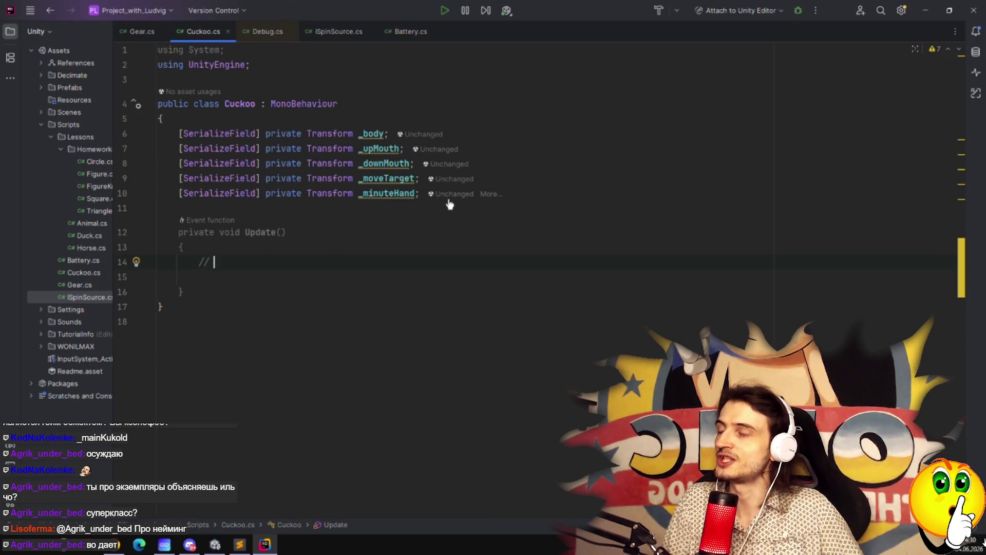
pyautogui.write('Если ')
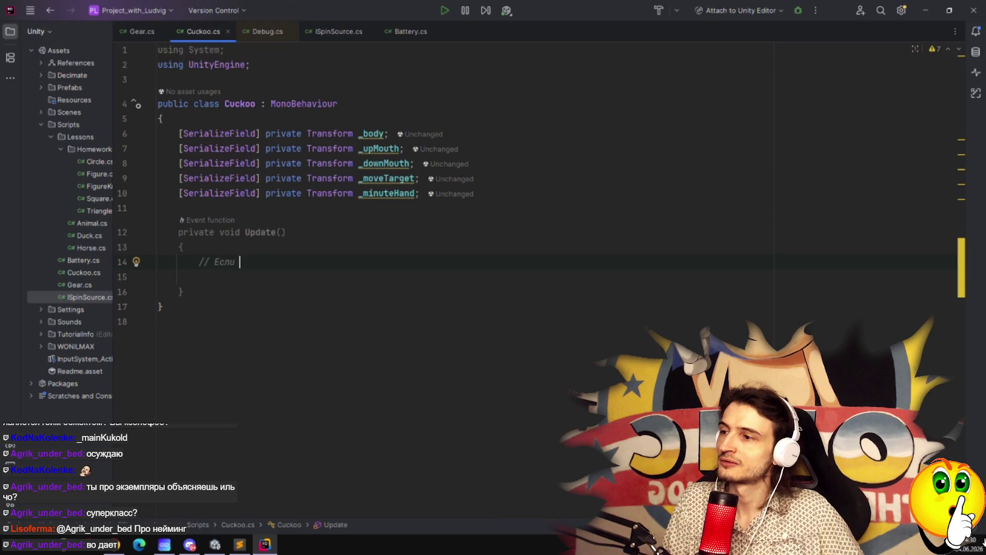
pyautogui.write('мынутная стрелка')
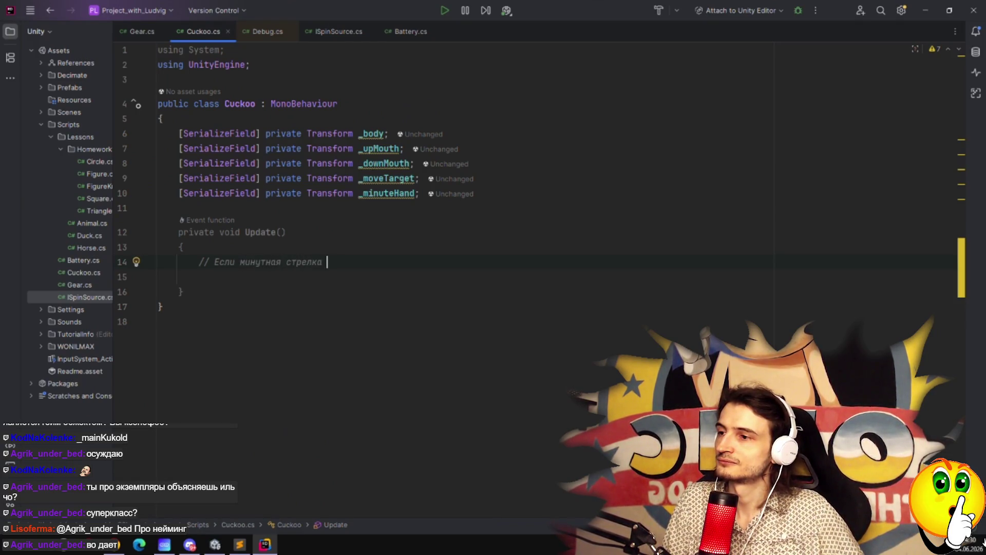
pyautogui.press('BackSpace')
pyautogui.press('BackSpace')
pyautogui.press('BackSpace')
pyautogui.press('BackSpace')
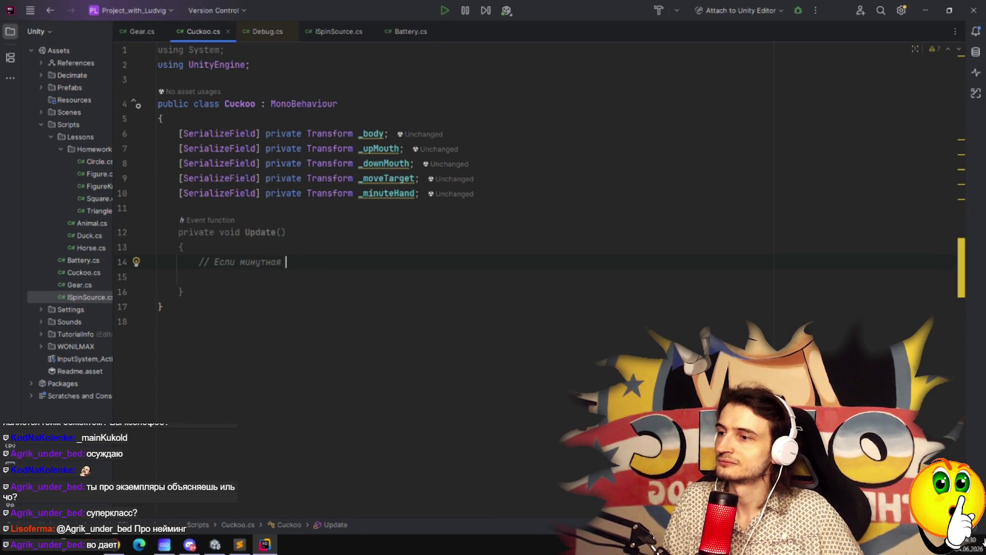
pyautogui.write('поворот ')
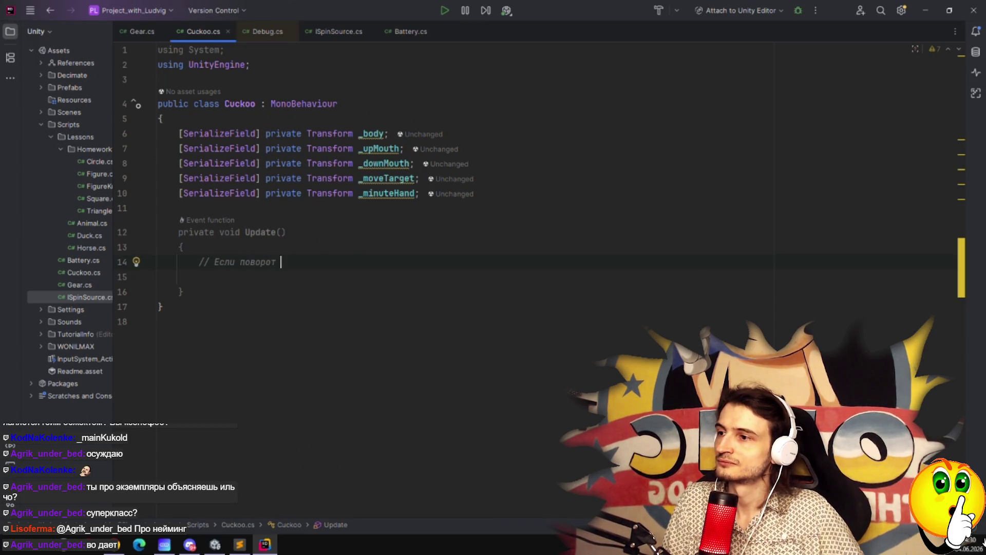
pyautogui.write('минутной стрелки')
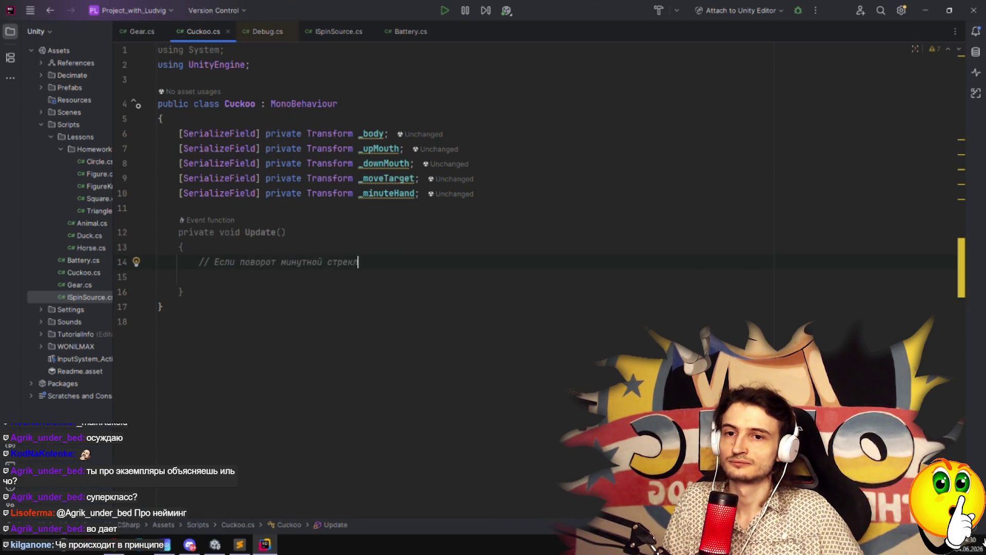
pyautogui.write(' по оси ')
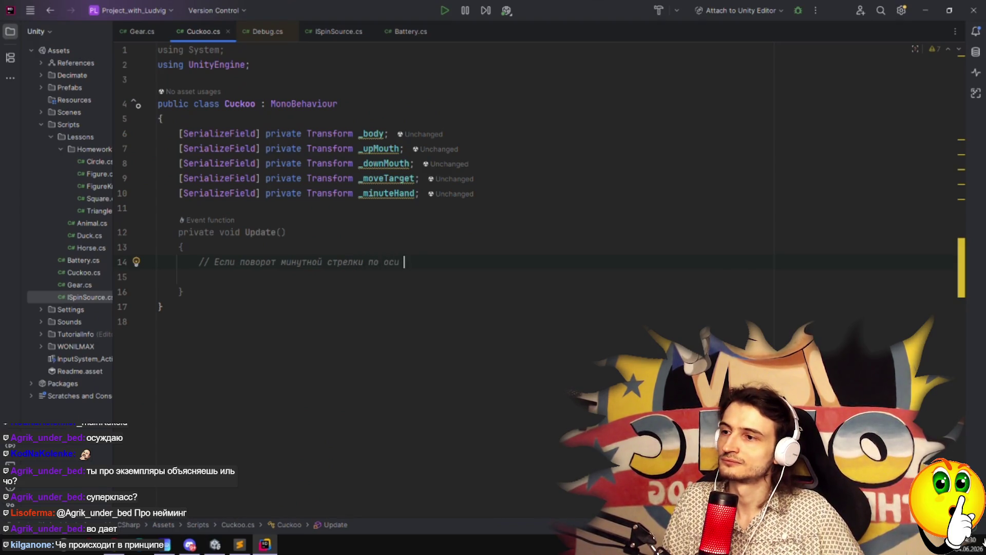
pyautogui.write('Z == 0 ')
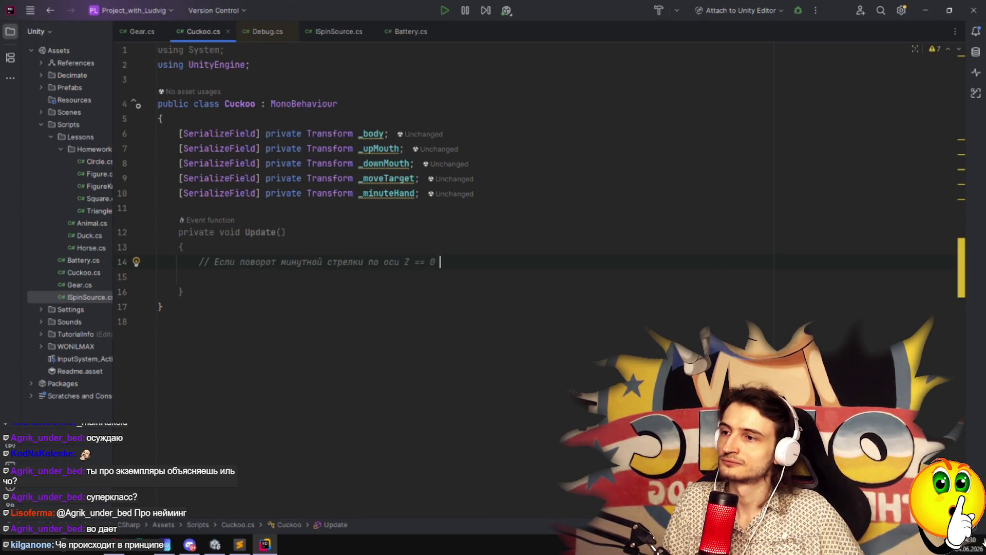
pyautogui.write('тогда з')
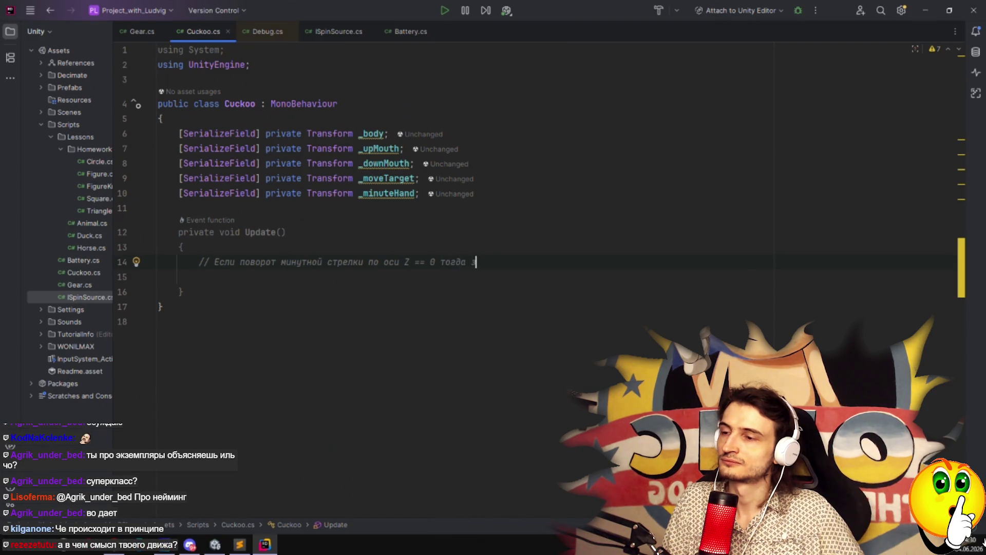
pyautogui.write('апустить проце')
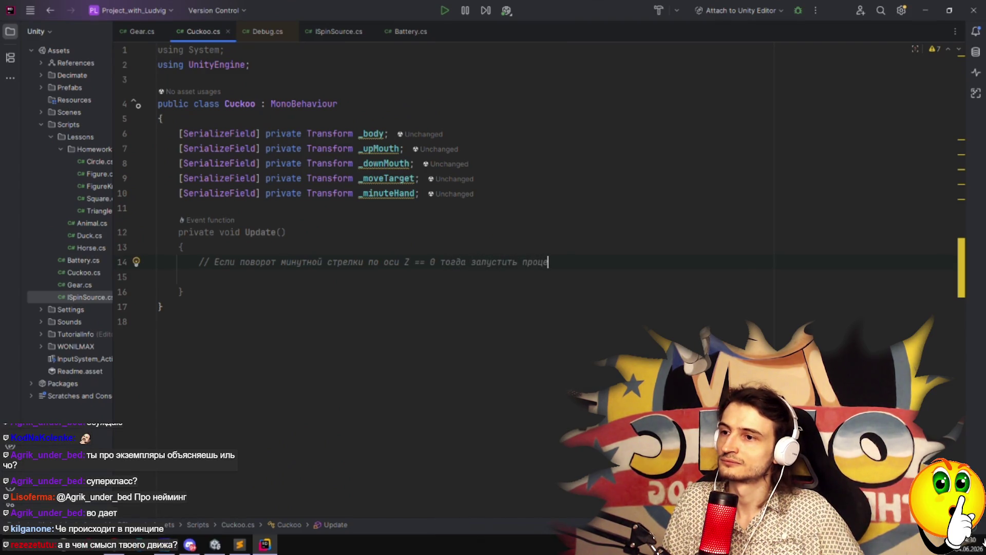
pyautogui.write('сс выдвижения кукушки')
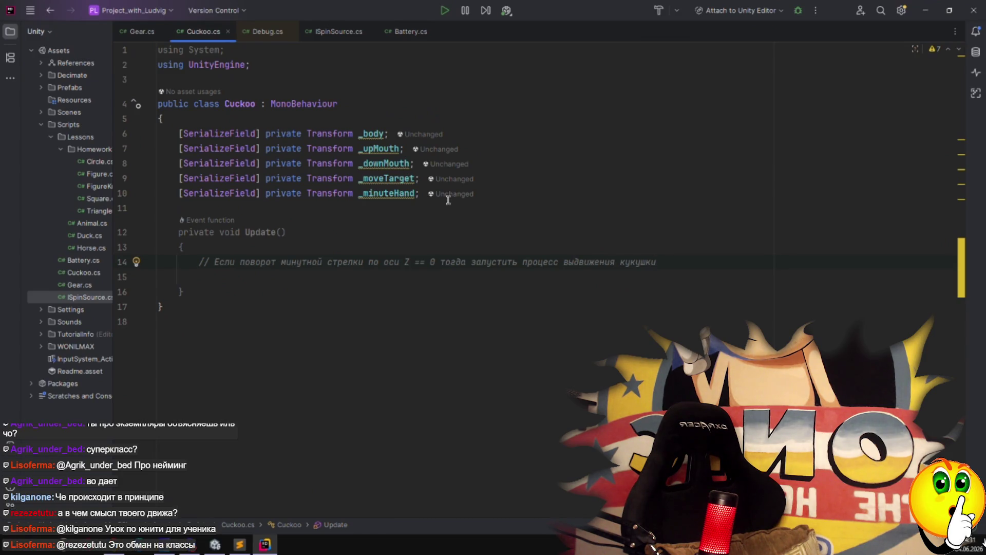
# Replace 'Z == 0' in the comment with 'Z между 10 и -10'.
pyautogui.hotkey('ctrl', 'Left')
pyautogui.hotkey('ctrl', 'Left')
pyautogui.hotkey('ctrl', 'Left')
pyautogui.hotkey('ctrl', 'shift', 'Left')
pyautogui.hotkey('ctrl', 'shift', 'Left')
pyautogui.hotkey('ctrl', 'shift', 'Left')
pyautogui.write('м')
pyautogui.press('BackSpace')
pyautogui.write('Z между ')
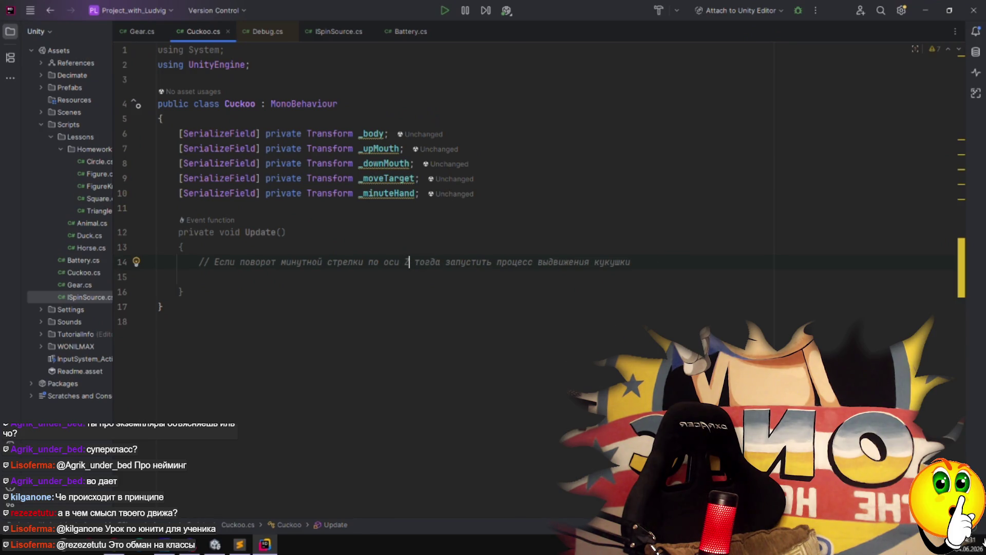
pyautogui.write('10 и -10')
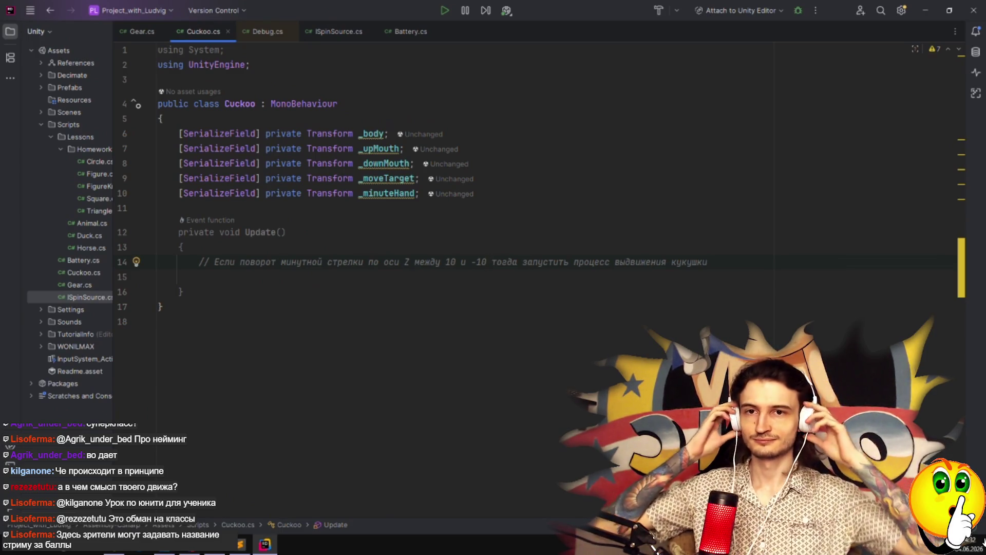
pyautogui.click(261, 276)
pyautogui.press('Return')
pyautogui.press('Return')
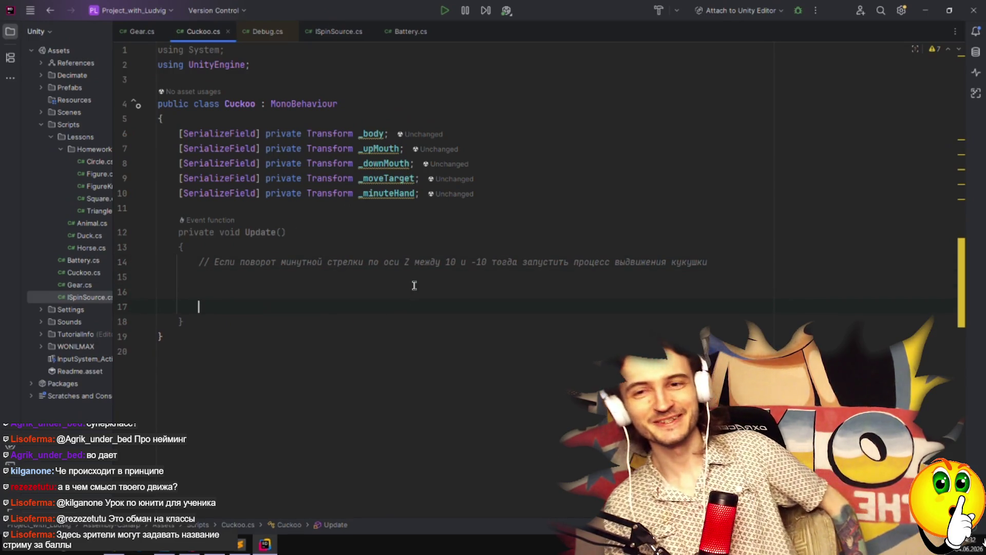
pyautogui.press('Up')
pyautogui.write('// Е')
pyautogui.press('BackSpace')
pyautogui.write('Вычисли')
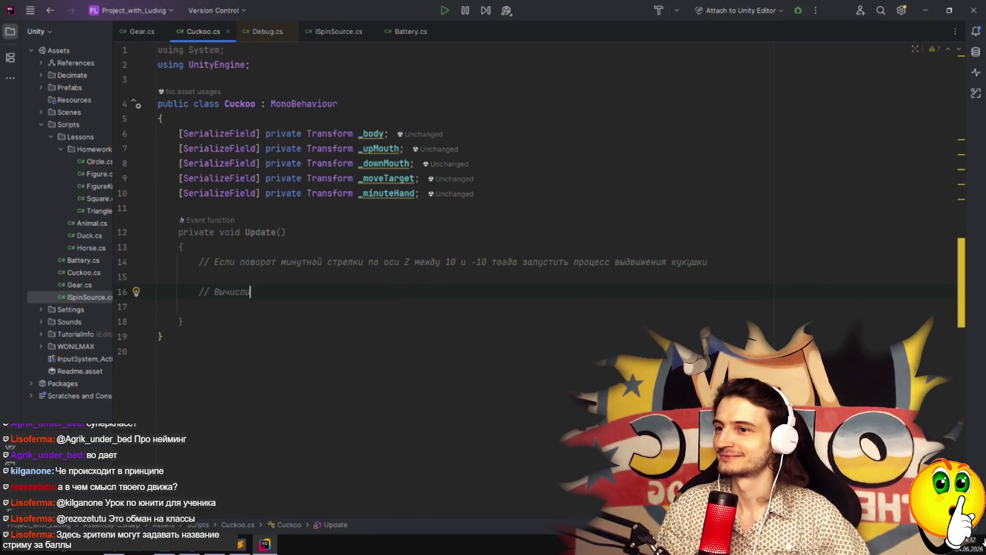
pyautogui.write('ть')
pyautogui.press('BackSpace')
pyautogui.press('BackSpace')
pyautogui.press('BackSpace')
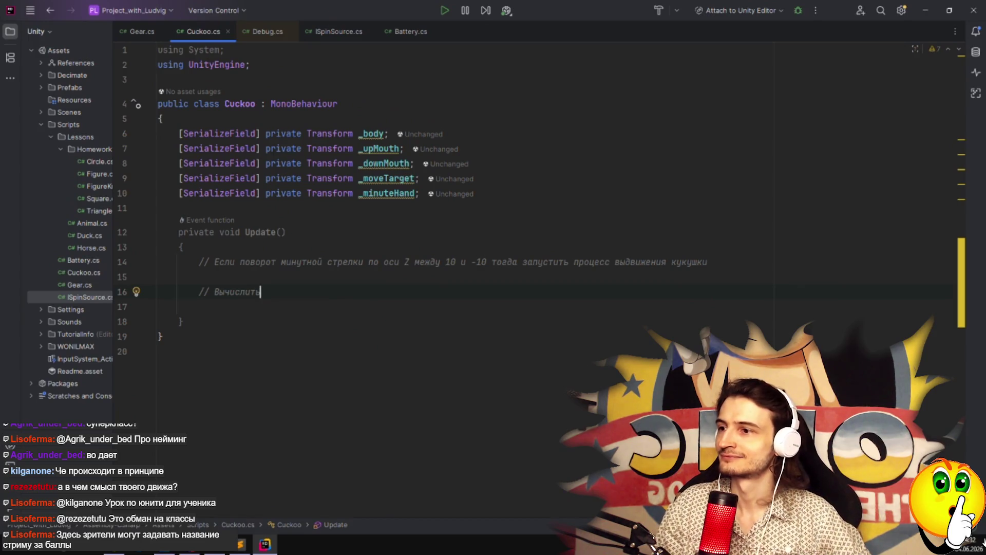
pyautogui.write('Получить скорость ')
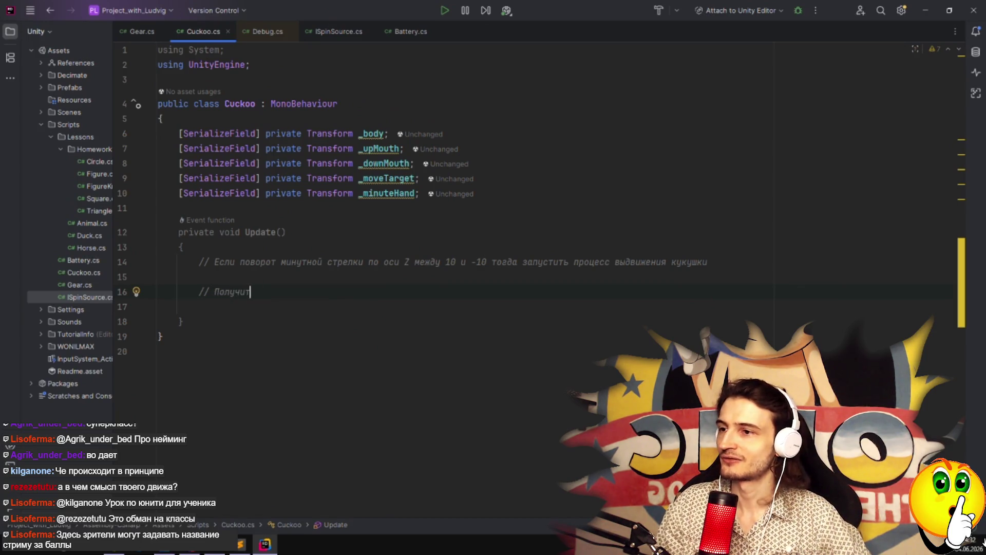
pyautogui.write('стрелки')
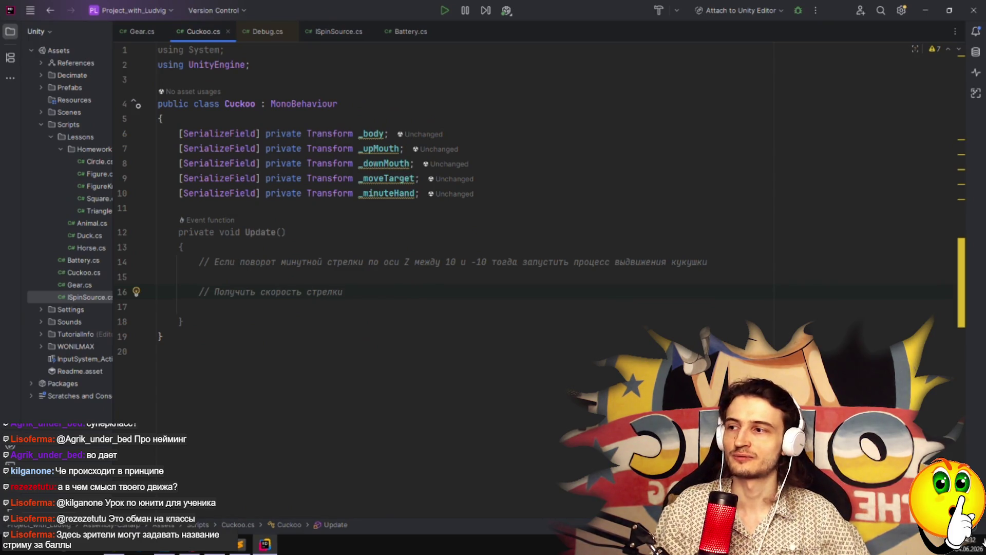
pyautogui.hotkey('ctrl', 'y')
pyautogui.hotkey('ctrl', 'y')
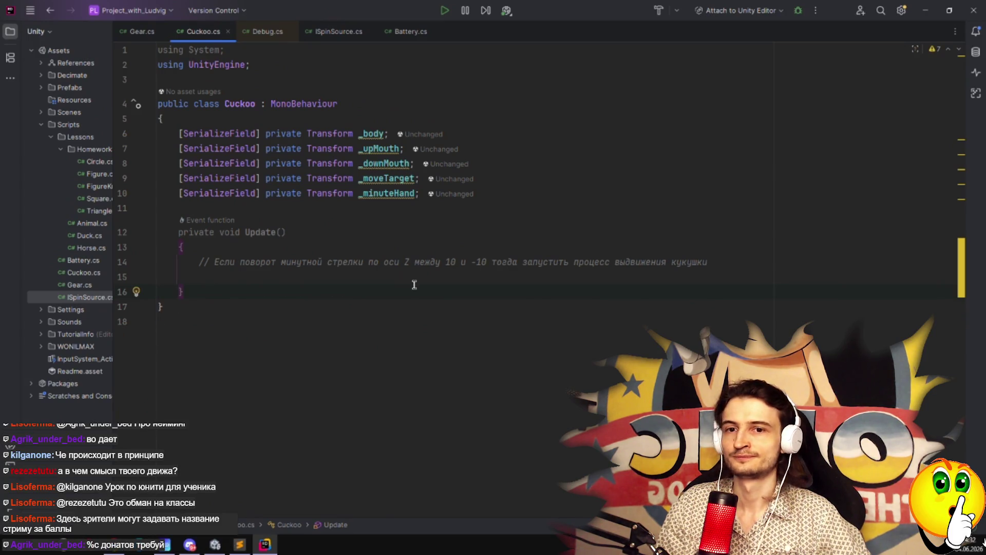
pyautogui.press('Up')
pyautogui.press('Up')
pyautogui.press('Up')
pyautogui.press('End')
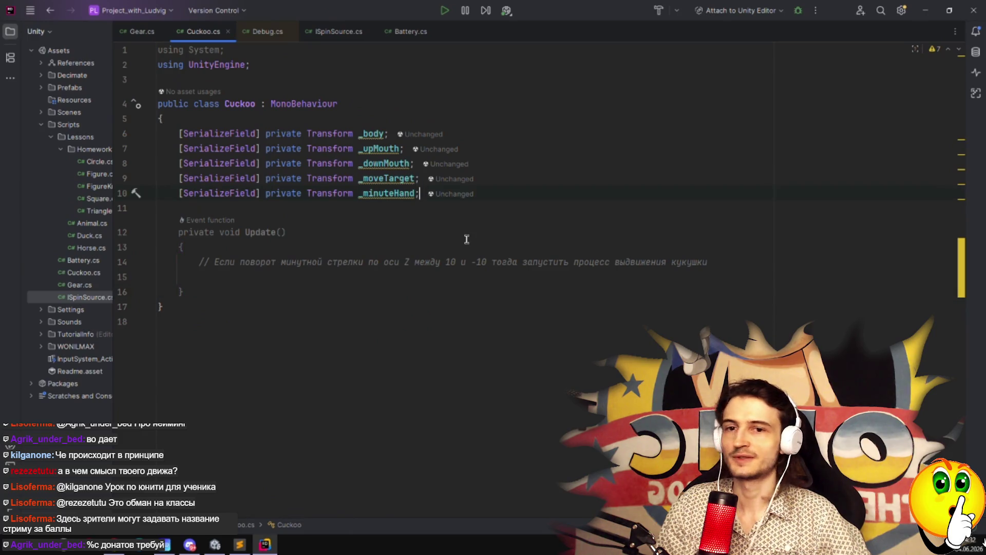
# Add 'private bool _started;' on a new line after _minuteHand.
pyautogui.press('Return')
pyautogui.write('priva')
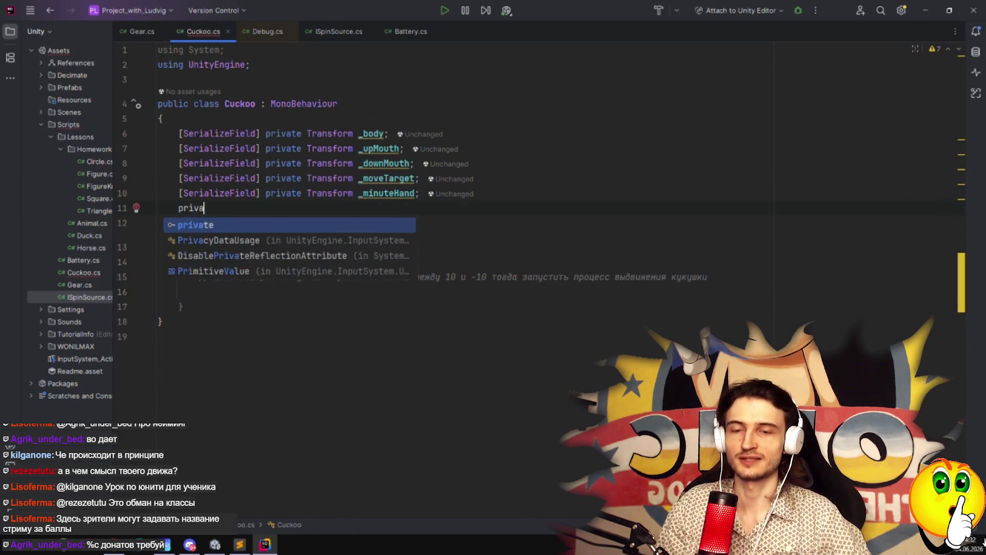
pyautogui.press('Return')
pyautogui.write('bool ')
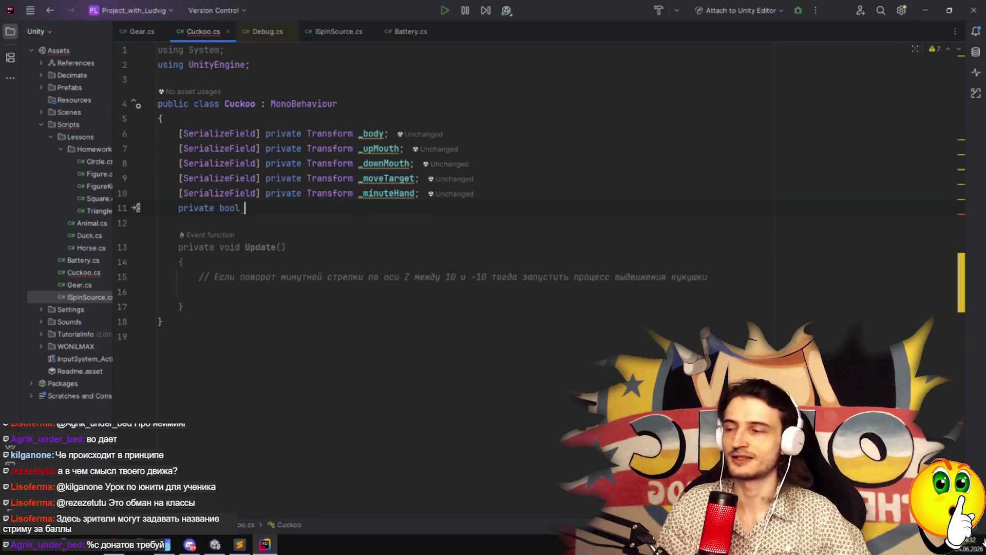
pyautogui.write('_')
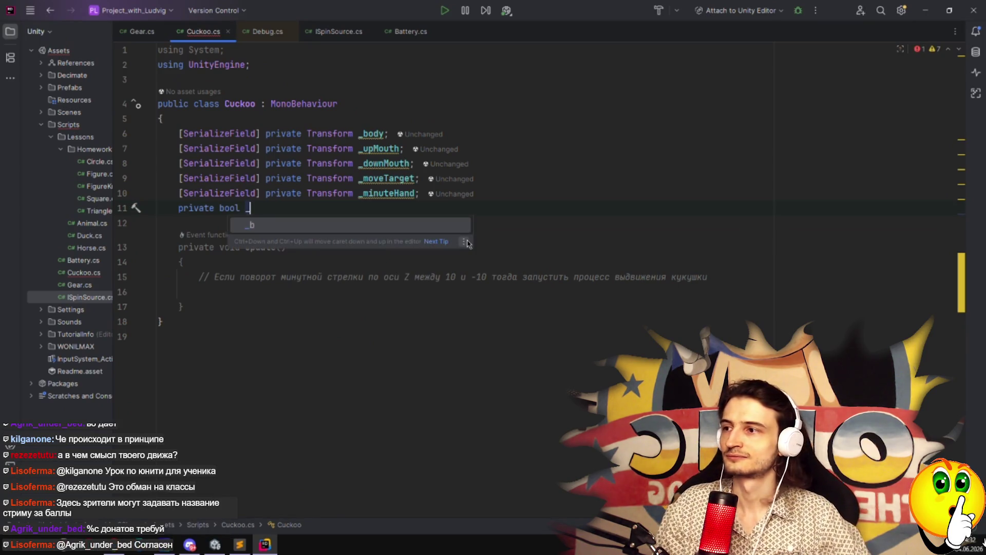
pyautogui.write('s')
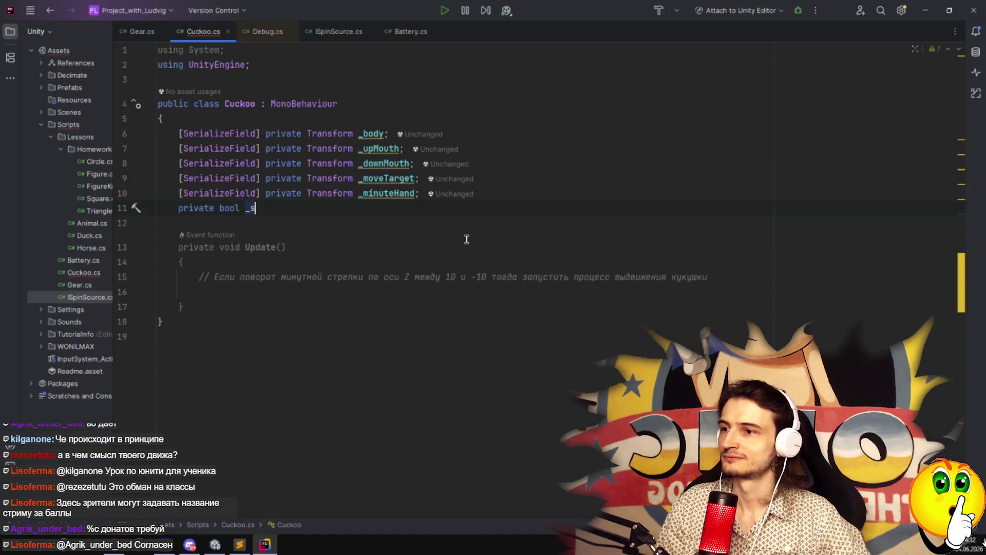
pyautogui.write('tarted;')
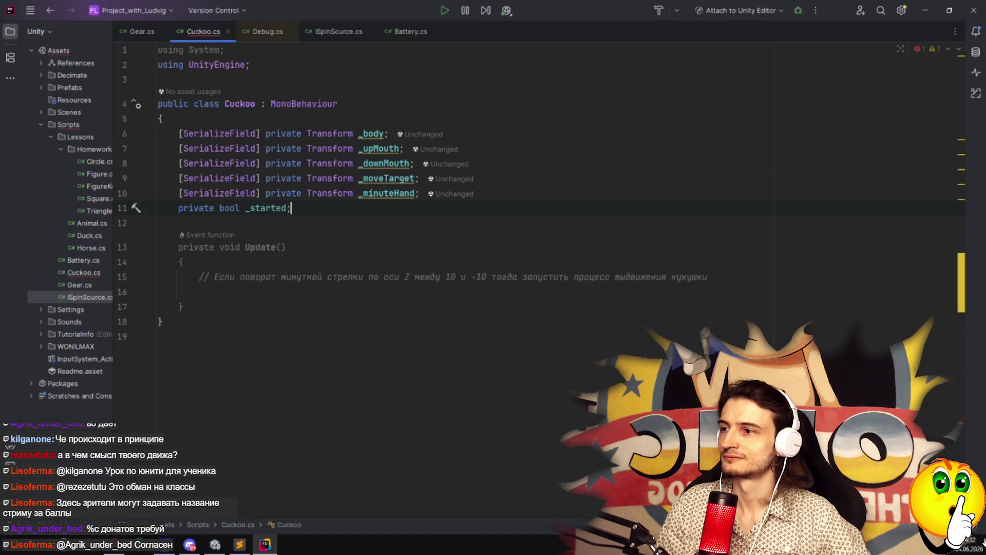
pyautogui.click(453, 291)
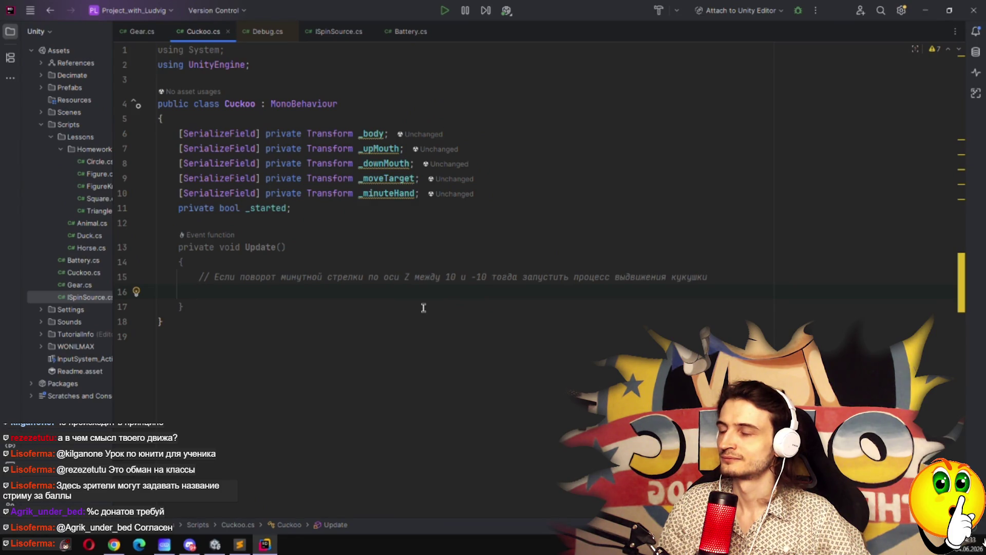
# Delete the _started field declaration.
pyautogui.press('Up')
pyautogui.press('Up')
pyautogui.press('Up')
pyautogui.press('Down')
pyautogui.hotkey('ctrl', 'y')
pyautogui.press('Down')
pyautogui.press('Down')
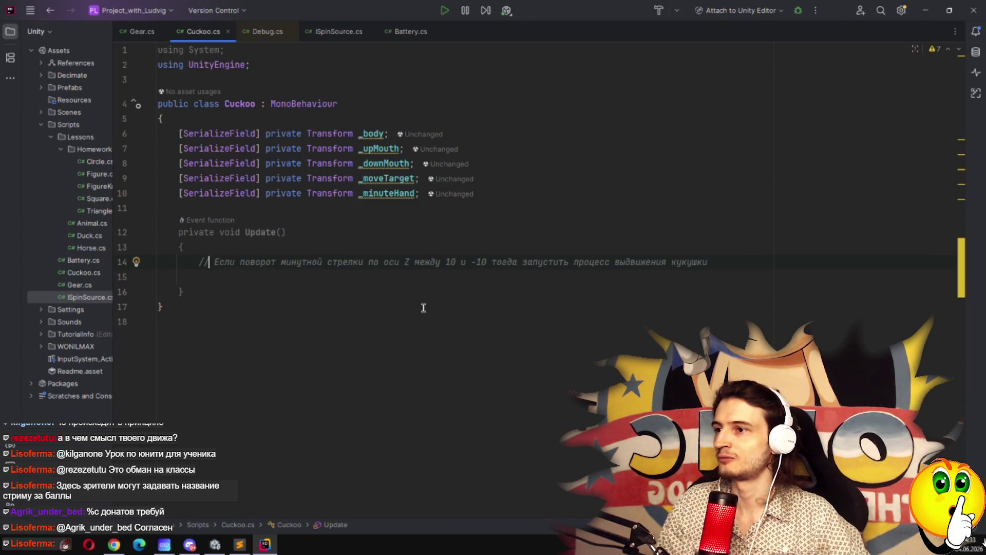
# Add Debug.Log(_minuteHand.rotation.z); below the comment in Update().
pyautogui.press('Down')
pyautogui.write('Вуигп')
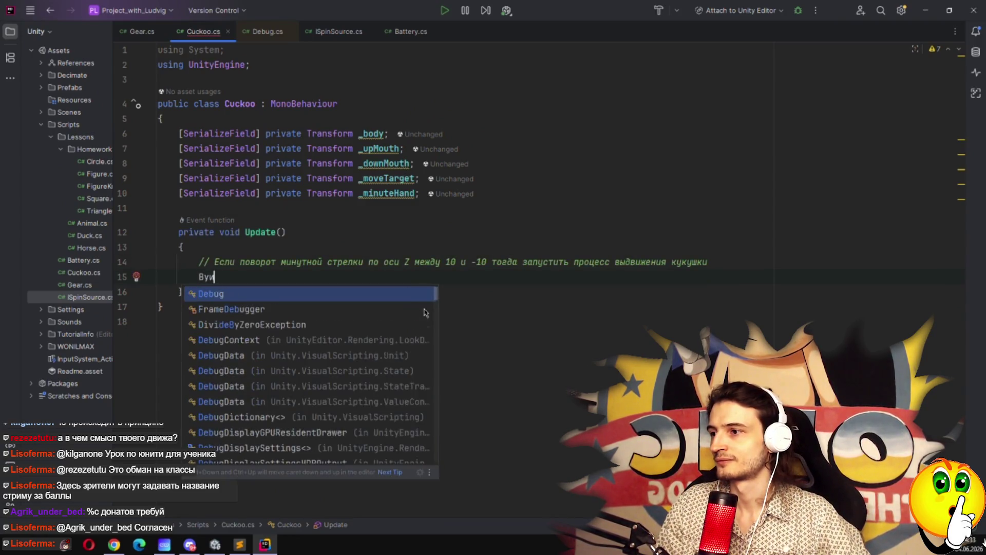
pyautogui.press('BackSpace')
pyautogui.press('BackSpace')
pyautogui.press('BackSpace')
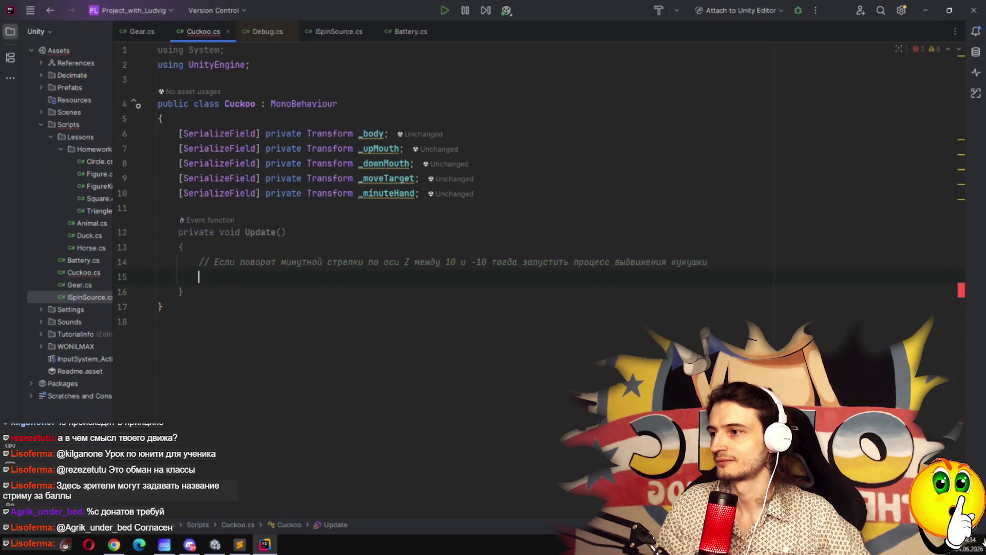
pyautogui.write('Debug.Log')
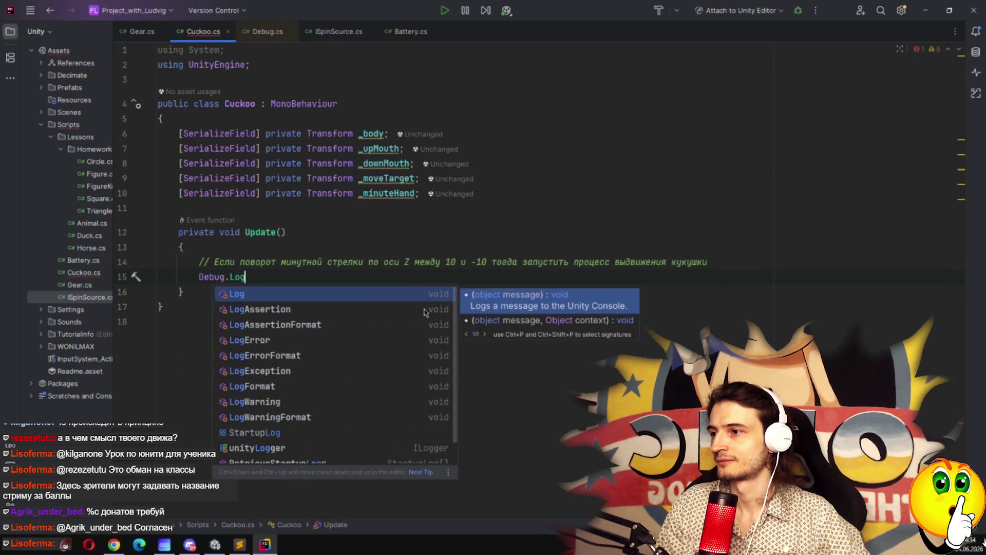
pyautogui.press('Return')
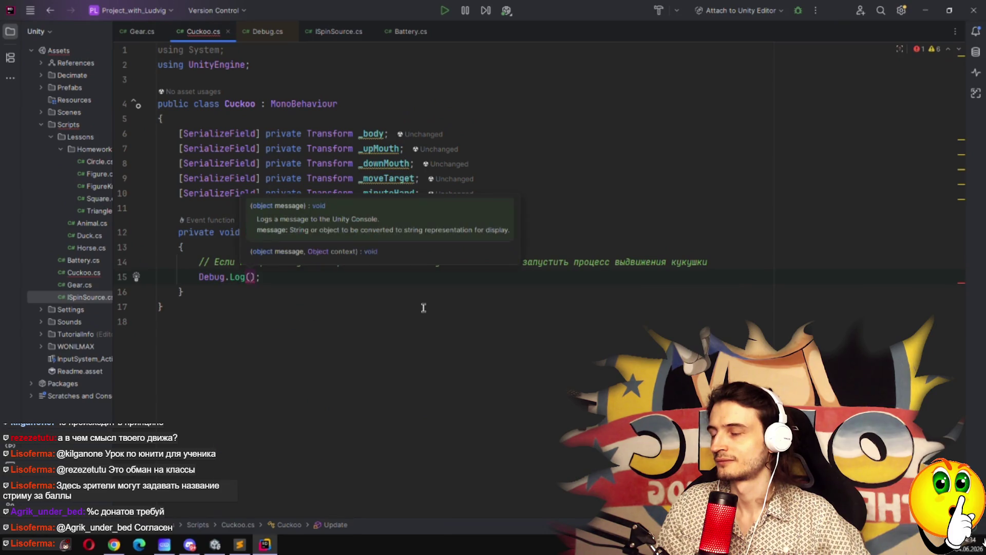
pyautogui.write('_minute')
pyautogui.press('Return')
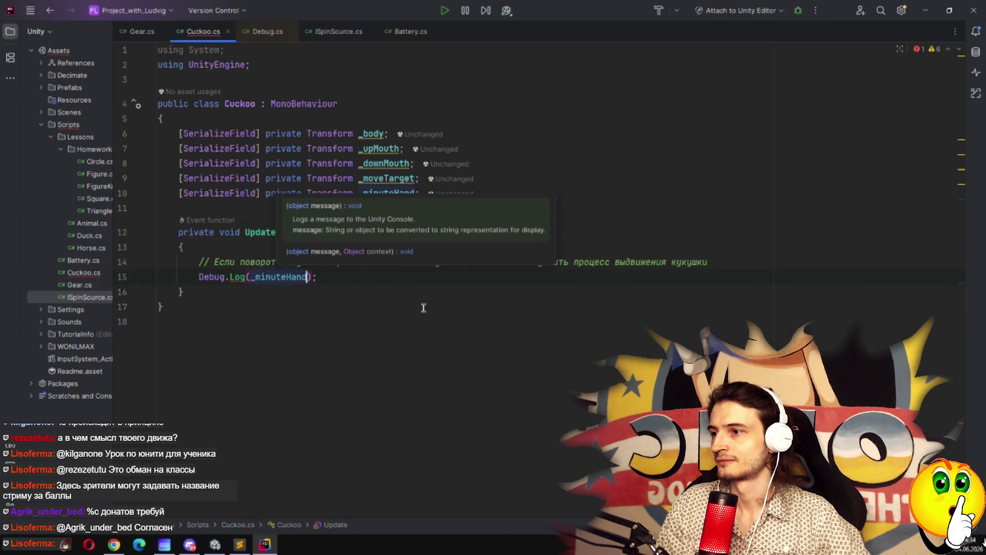
pyautogui.write('.ro')
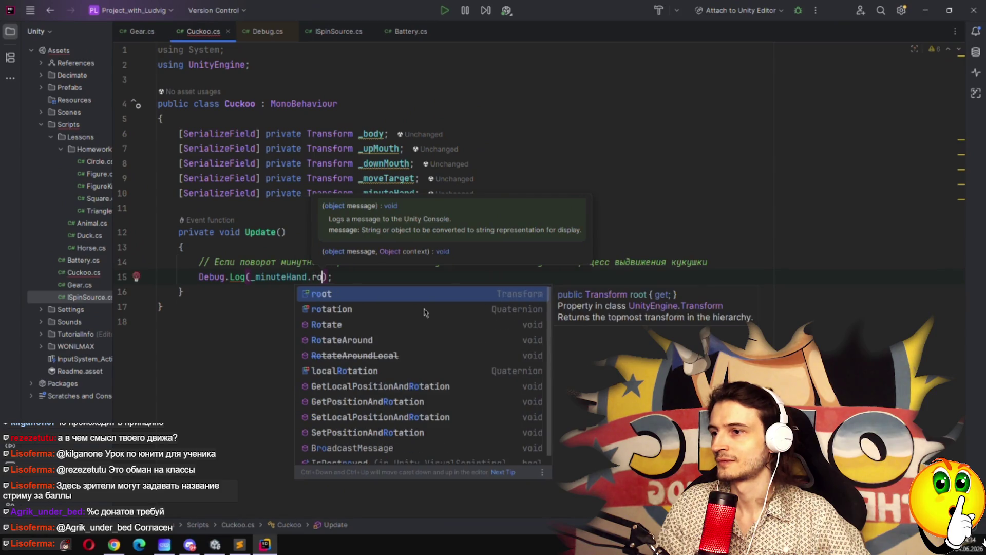
pyautogui.click(425, 310)
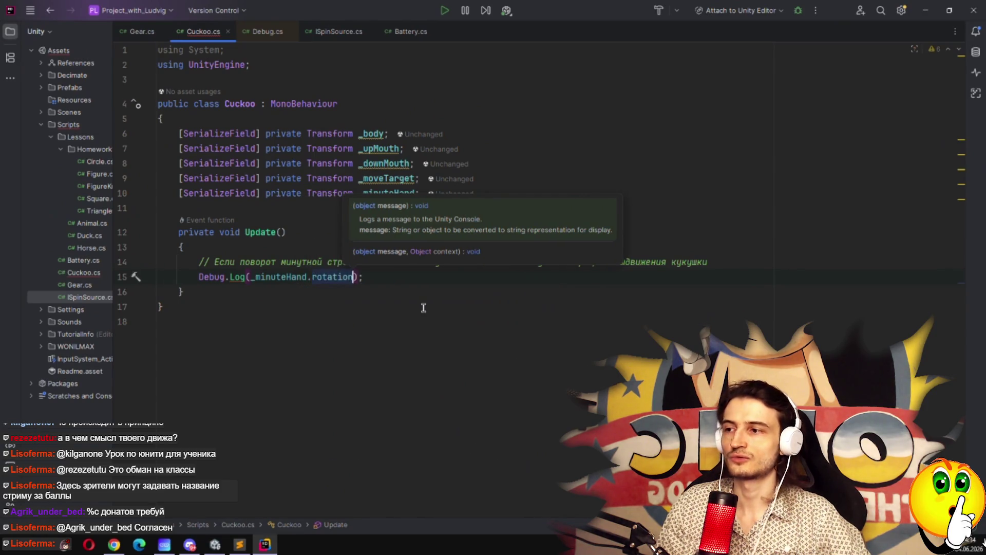
pyautogui.write('.z')
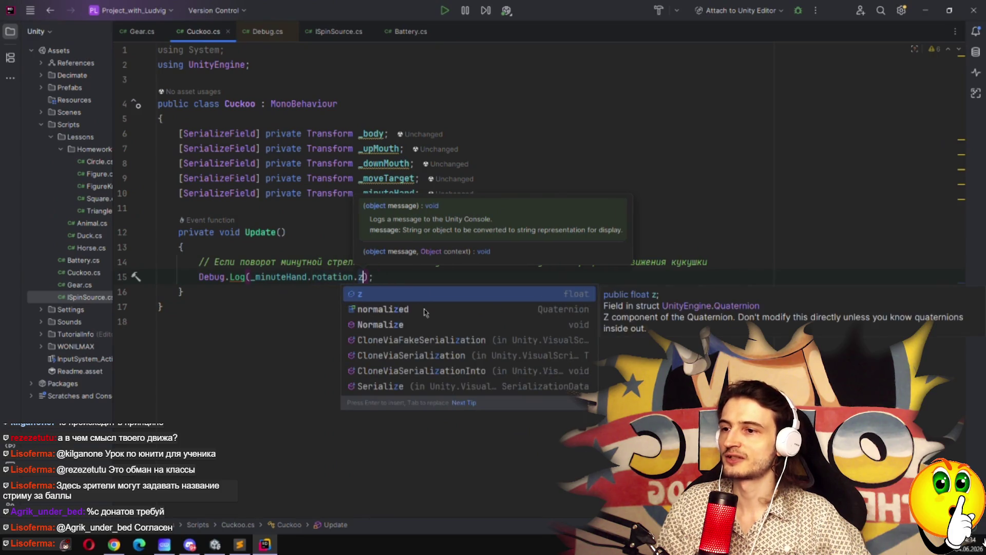
pyautogui.press('Escape')
pyautogui.click(229, 308)
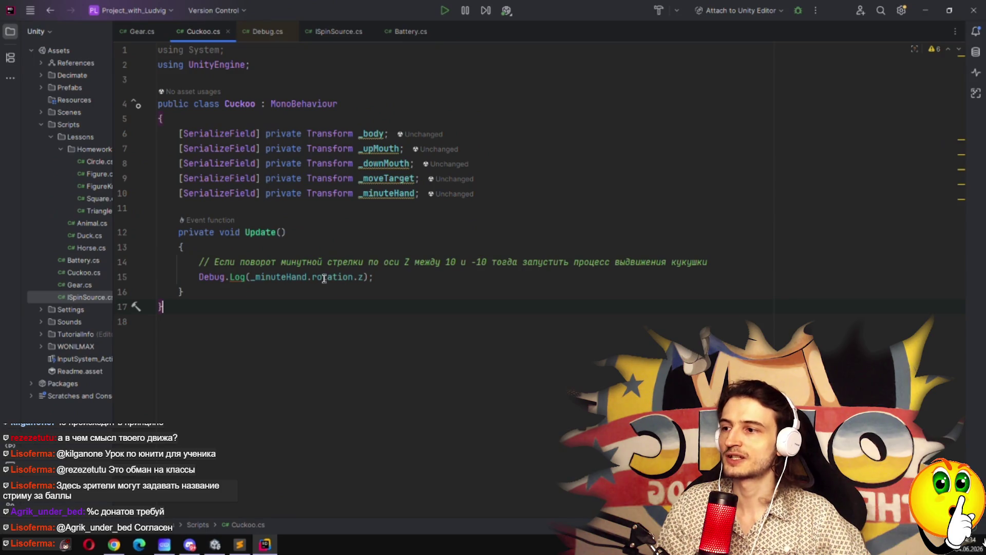
pyautogui.moveTo(325, 278)
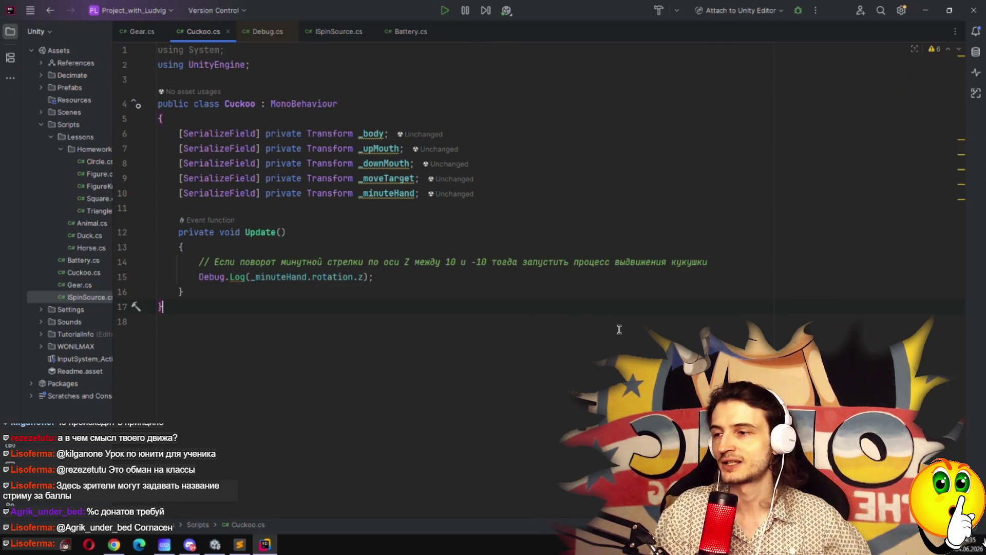
# Select the cuckoo and assign HourHand (2) to its script's Minute Hand slot.
pyautogui.click(216, 546)
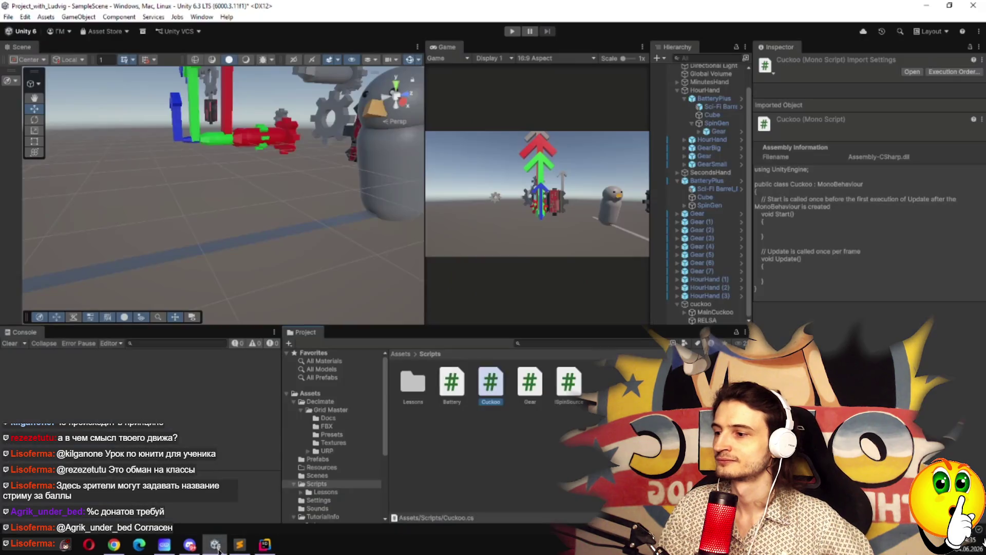
pyautogui.click(566, 456)
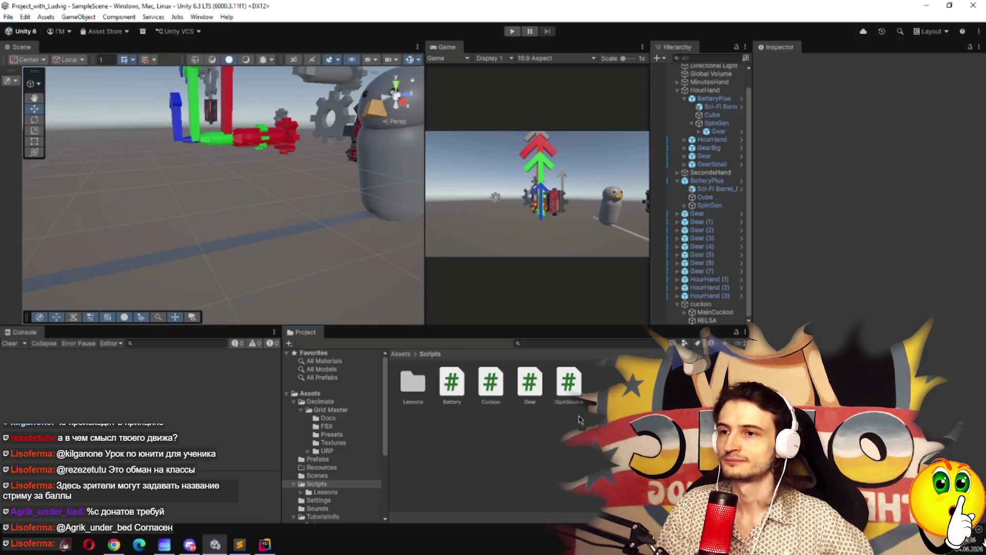
pyautogui.click(700, 305)
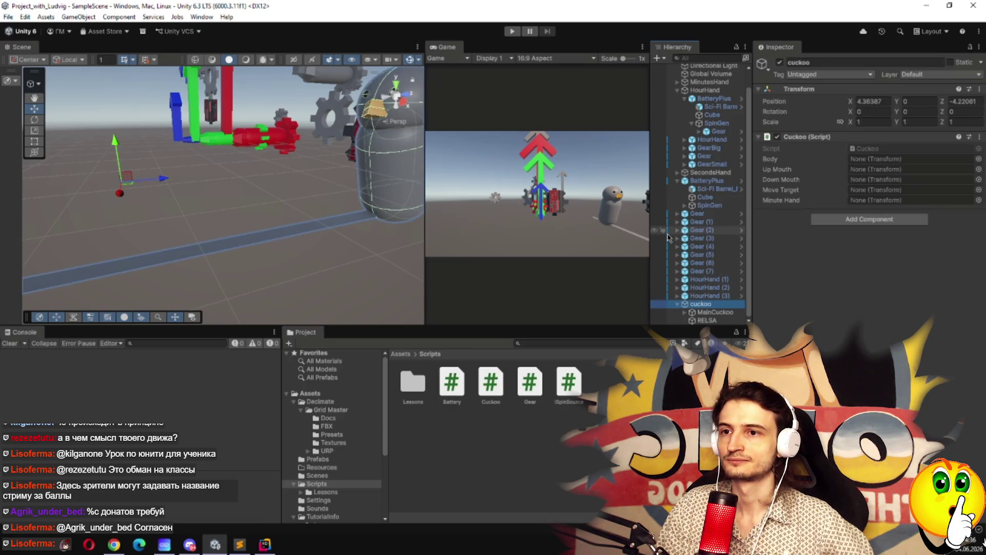
pyautogui.moveTo(707, 295)
pyautogui.mouseDown()
pyautogui.moveTo(893, 236)
pyautogui.moveTo(865, 204)
pyautogui.moveTo(872, 160)
pyautogui.mouseUp()
# Expand MainCuckoo and move its Cube under UpMouth.
pyautogui.click(685, 312)
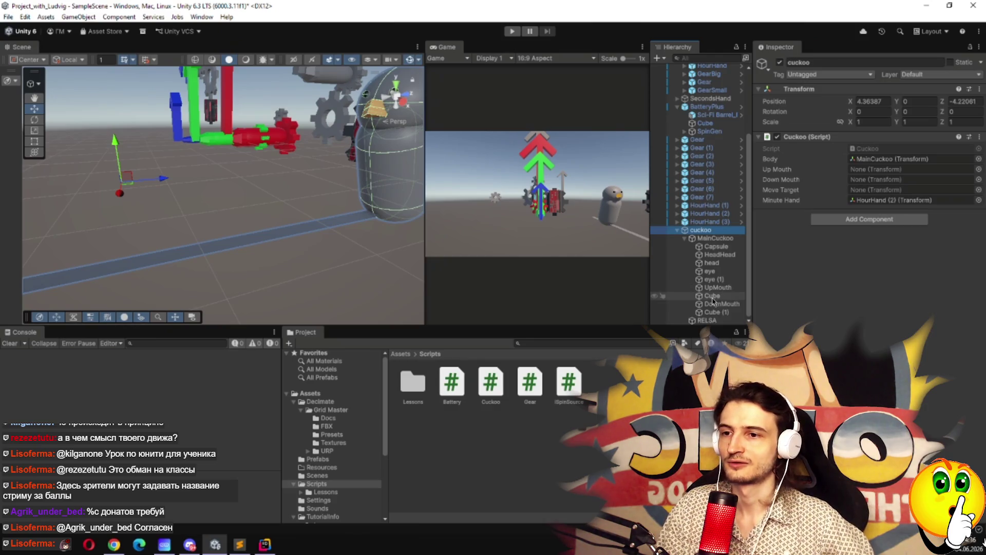
pyautogui.click(712, 297)
pyautogui.moveTo(720, 291); pyautogui.dragTo(720, 303)
pyautogui.click(719, 303)
# Assign UpMouth, DownMouth and RELSA to the cuckoo's script slots, then select RELSA.
pyautogui.click(708, 239)
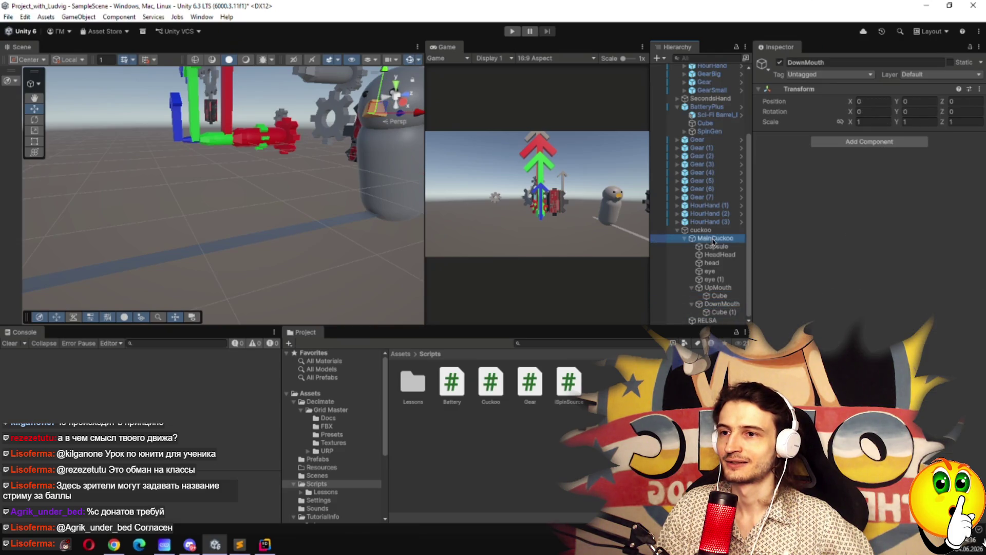
pyautogui.press('Up')
pyautogui.moveTo(718, 287)
pyautogui.mouseDown()
pyautogui.moveTo(760, 282)
pyautogui.moveTo(861, 169)
pyautogui.mouseUp()
pyautogui.moveTo(722, 304)
pyautogui.mouseDown()
pyautogui.moveTo(873, 201)
pyautogui.moveTo(866, 186)
pyautogui.mouseUp()
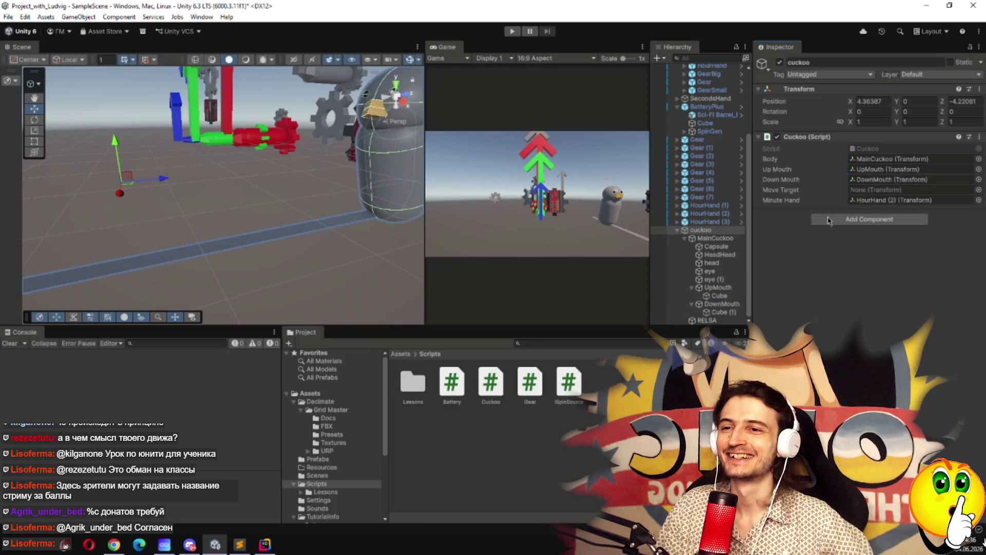
pyautogui.moveTo(776, 279); pyautogui.dragTo(784, 348)
pyautogui.scroll(-1, 709, 308)
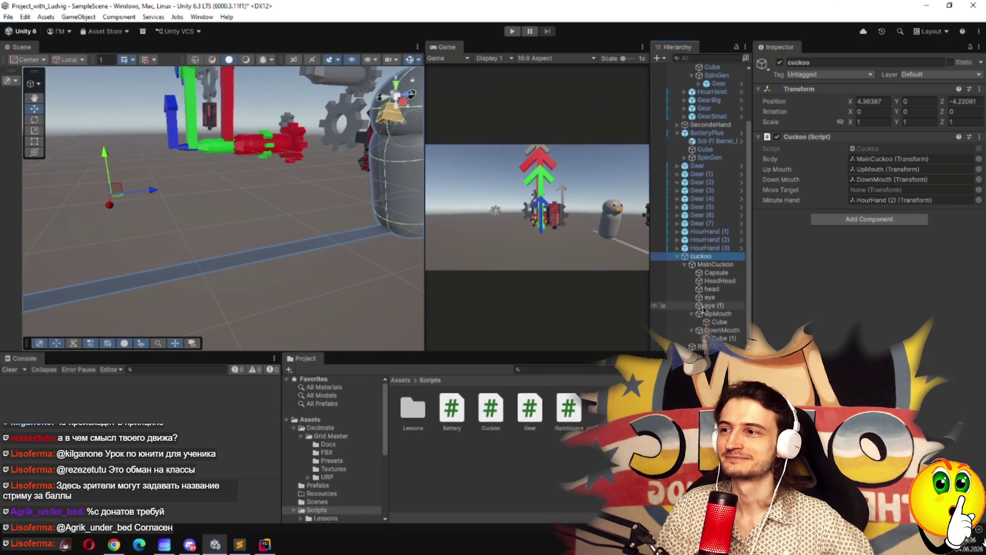
pyautogui.moveTo(704, 346); pyautogui.dragTo(863, 191)
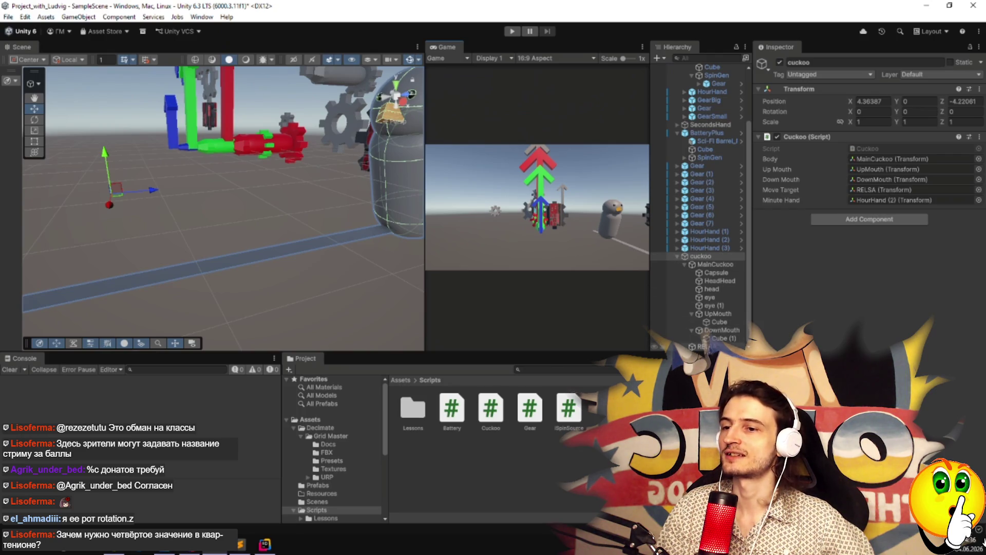
pyautogui.click(701, 347)
pyautogui.moveTo(307, 280)
pyautogui.mouseDown()
pyautogui.moveTo(105, 267)
pyautogui.moveTo(159, 277)
pyautogui.mouseUp()
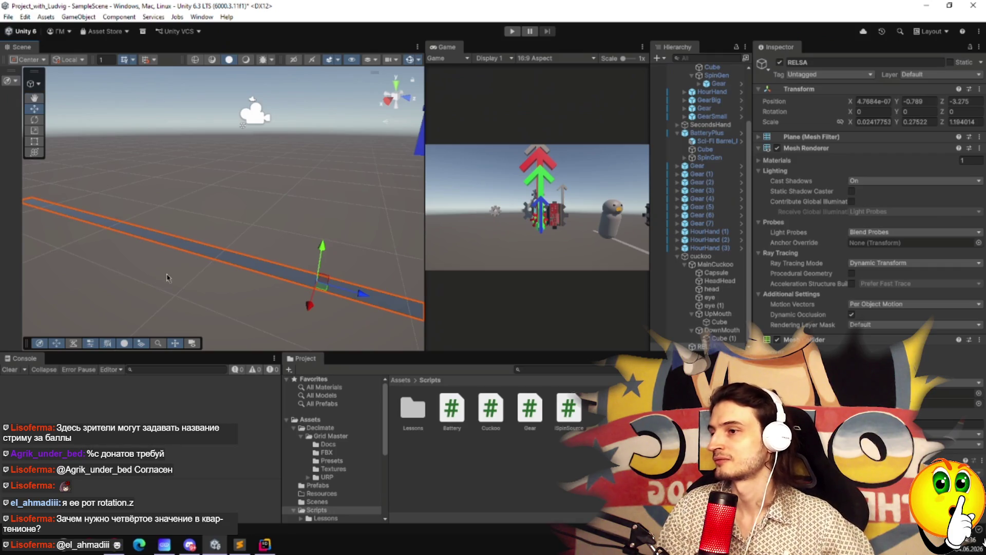
# Create an empty group object named RelsaPapochka.
pyautogui.rightClick(700, 352)
pyautogui.moveTo(749, 340)
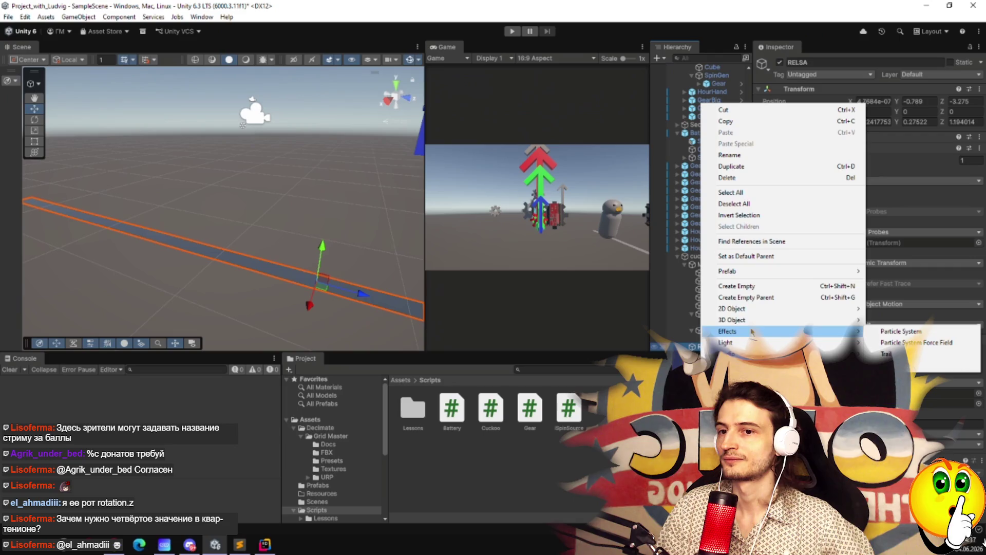
pyautogui.click(755, 291)
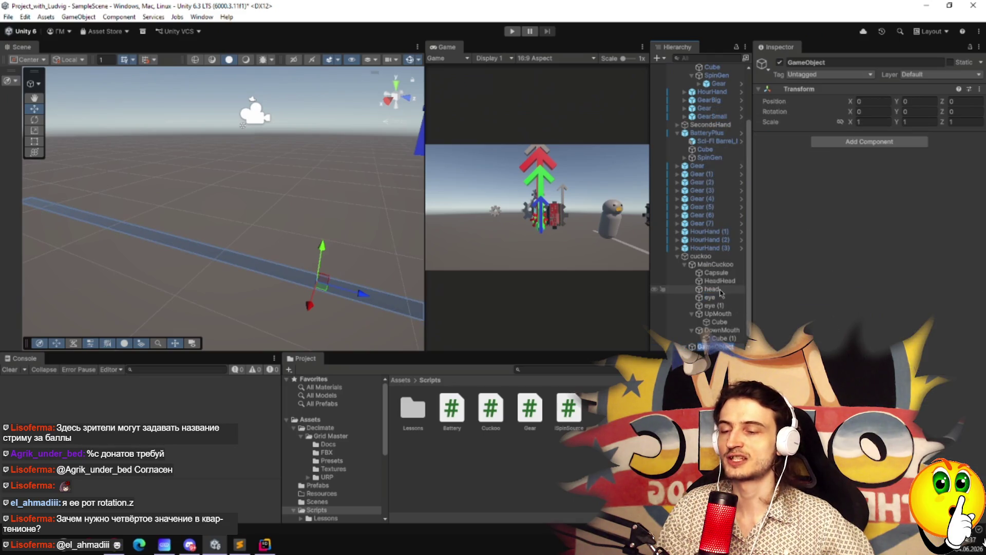
pyautogui.write('Retation')
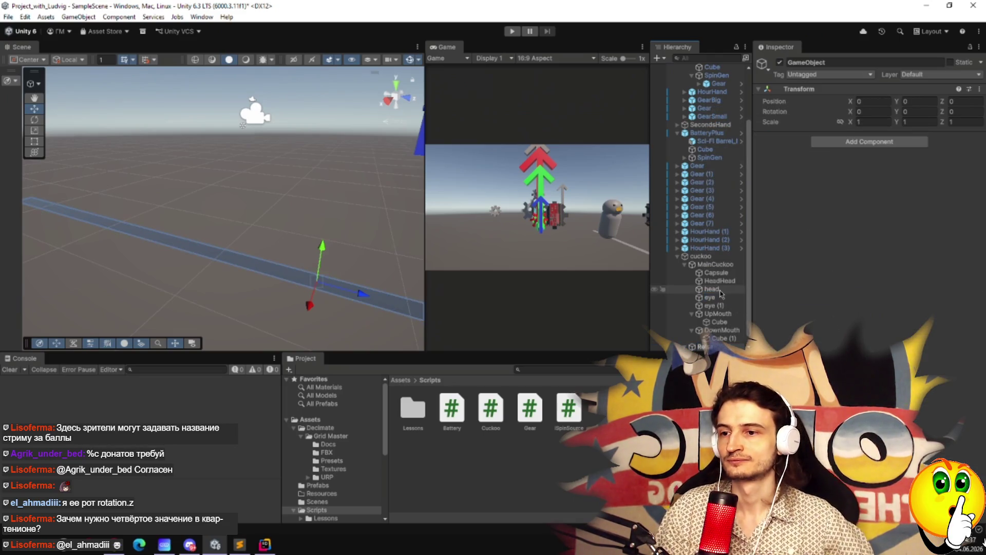
pyautogui.press('Return')
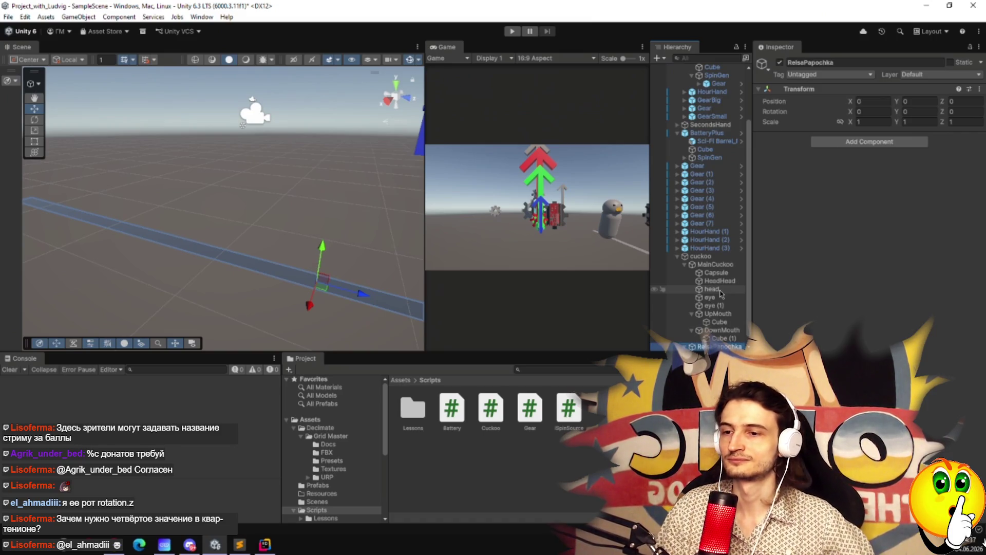
pyautogui.scroll(-1, 721, 294)
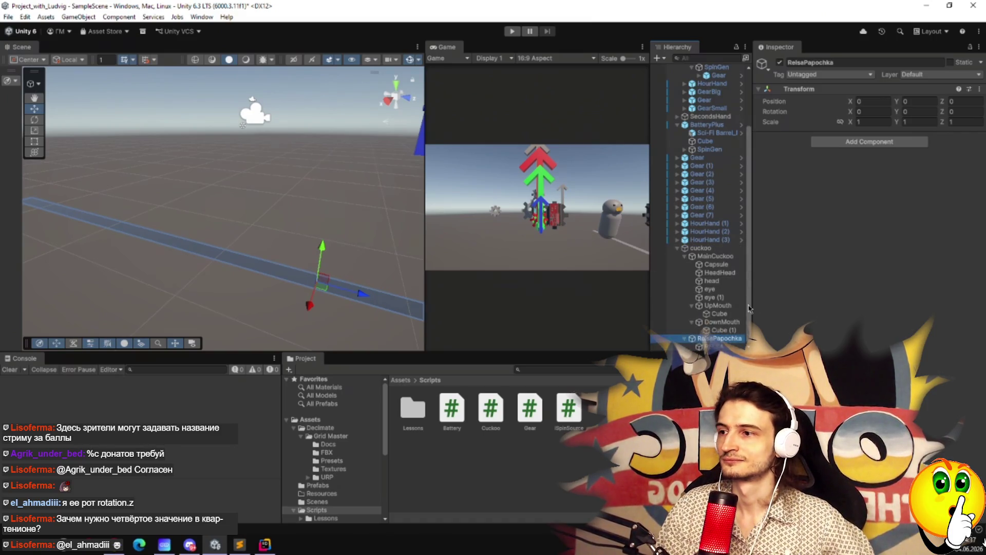
# Add a cube under RelsaPapochka, then delete it again.
pyautogui.rightClick(716, 338)
pyautogui.moveTo(869, 320)
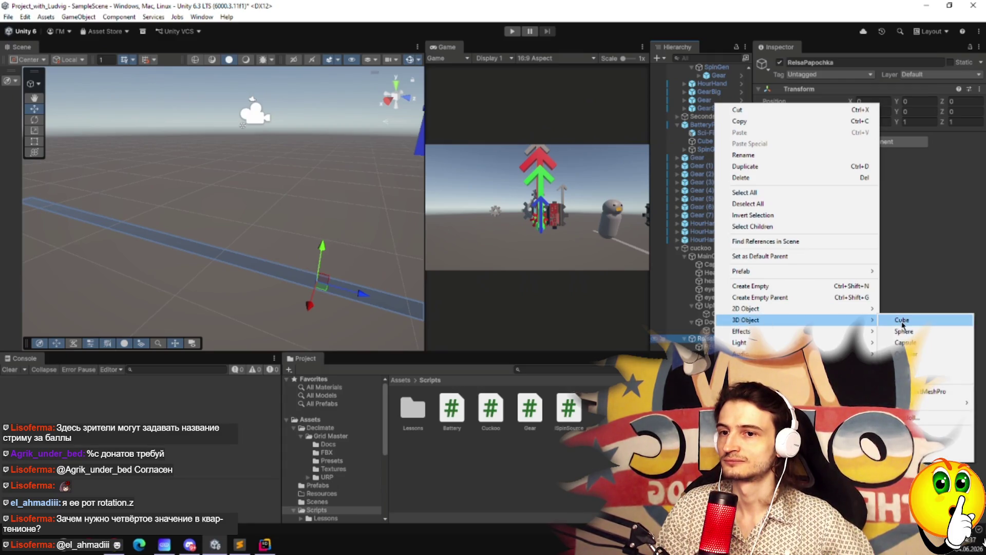
pyautogui.click(903, 320)
pyautogui.press('f')
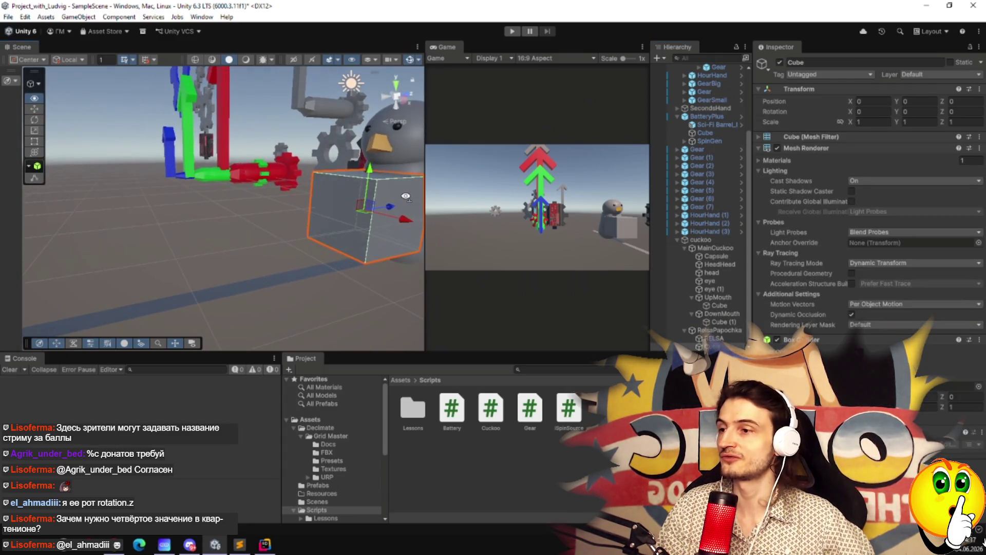
pyautogui.press('Delete')
pyautogui.moveTo(406, 196)
pyautogui.mouseDown()
pyautogui.moveTo(110, 234)
pyautogui.moveTo(223, 245)
pyautogui.mouseUp()
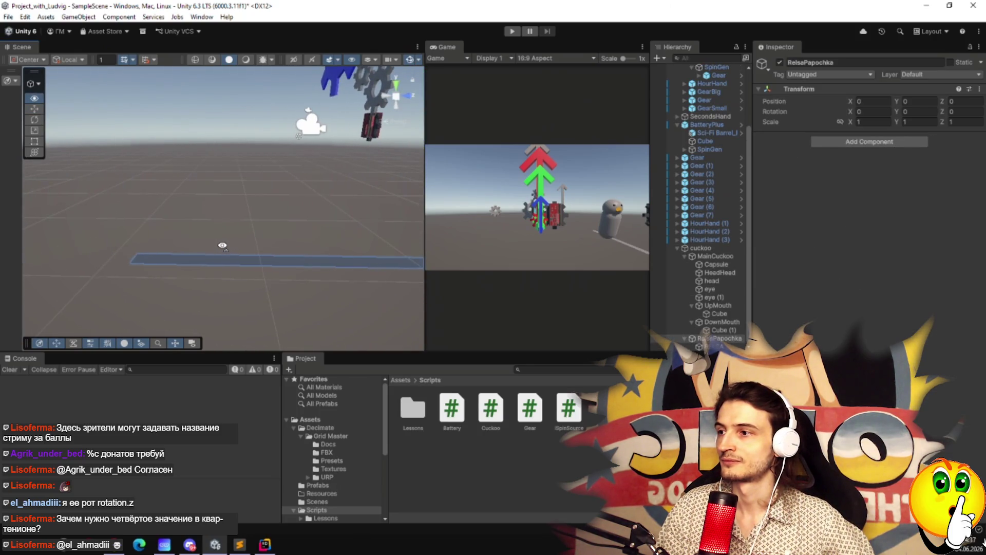
# Create an empty child named EndPoint under RelsaPapochka.
pyautogui.rightClick(722, 340)
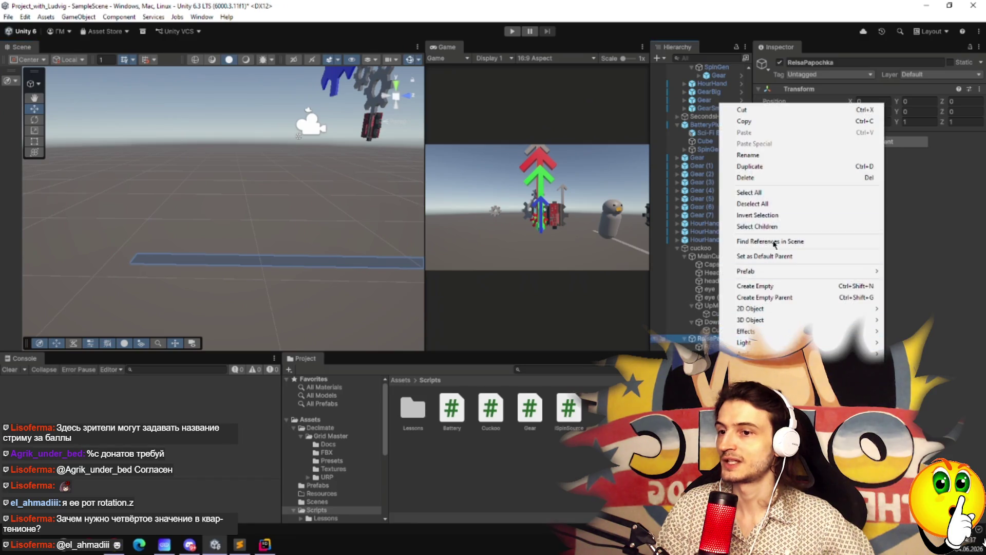
pyautogui.click(765, 285)
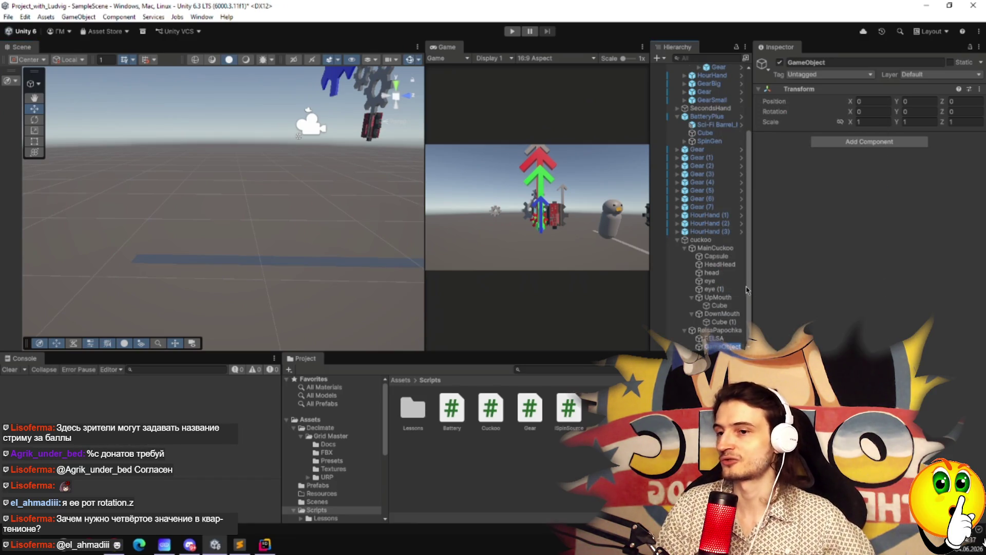
pyautogui.write('EndPoint')
pyautogui.press('Return')
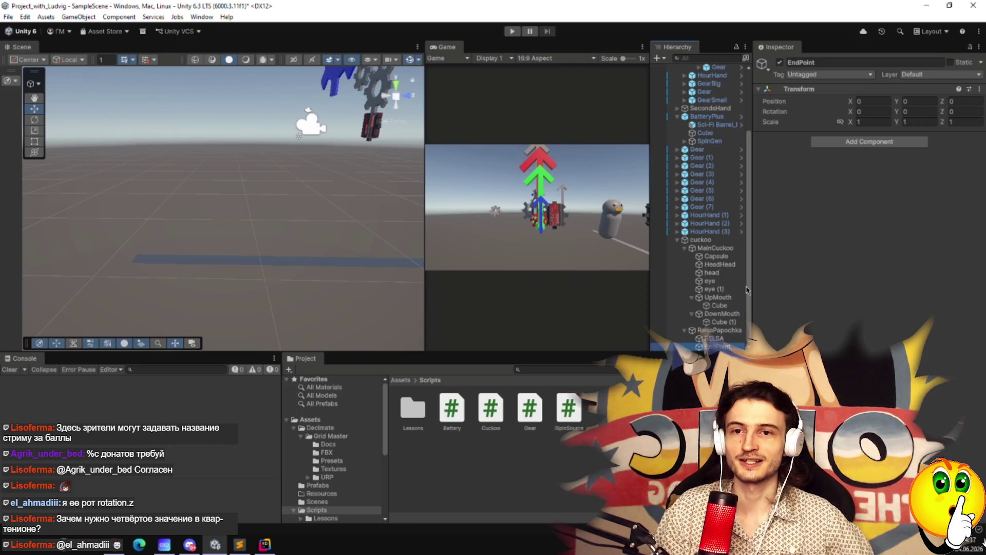
pyautogui.press('f')
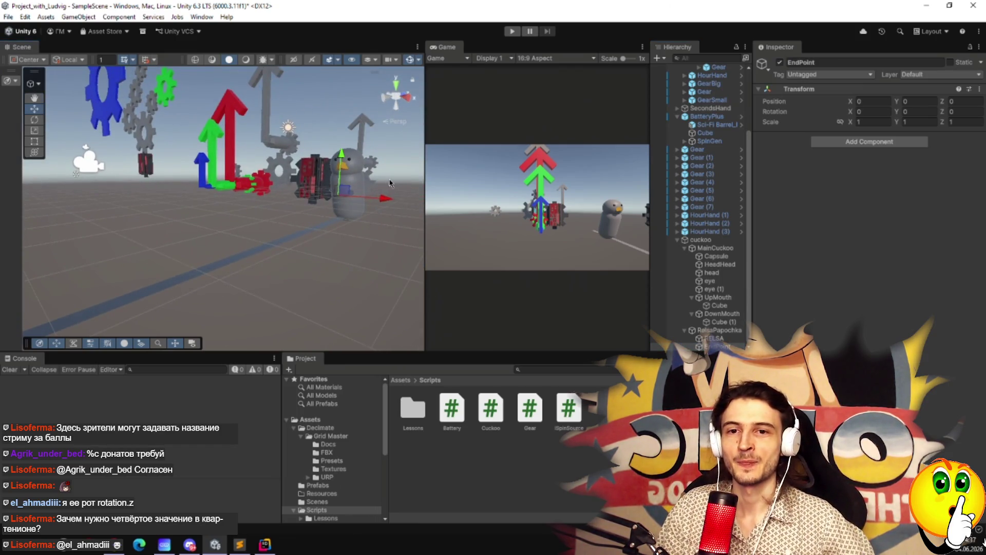
# Move EndPoint down the rail to Y -0.778, Z -9.223.
pyautogui.moveTo(351, 193)
pyautogui.mouseDown()
pyautogui.moveTo(81, 231)
pyautogui.moveTo(72, 260)
pyautogui.moveTo(146, 282)
pyautogui.mouseUp()
pyautogui.moveTo(266, 202)
pyautogui.mouseDown()
pyautogui.moveTo(97, 211)
pyautogui.moveTo(170, 218)
pyautogui.mouseUp()
pyautogui.moveTo(270, 218); pyautogui.dragTo(210, 219)
pyautogui.moveTo(172, 191); pyautogui.dragTo(179, 278)
pyautogui.moveTo(179, 278)
pyautogui.mouseDown()
pyautogui.moveTo(334, 277)
pyautogui.moveTo(419, 246)
pyautogui.moveTo(473, 164)
pyautogui.moveTo(255, 239)
pyautogui.mouseUp()
pyautogui.click(262, 243)
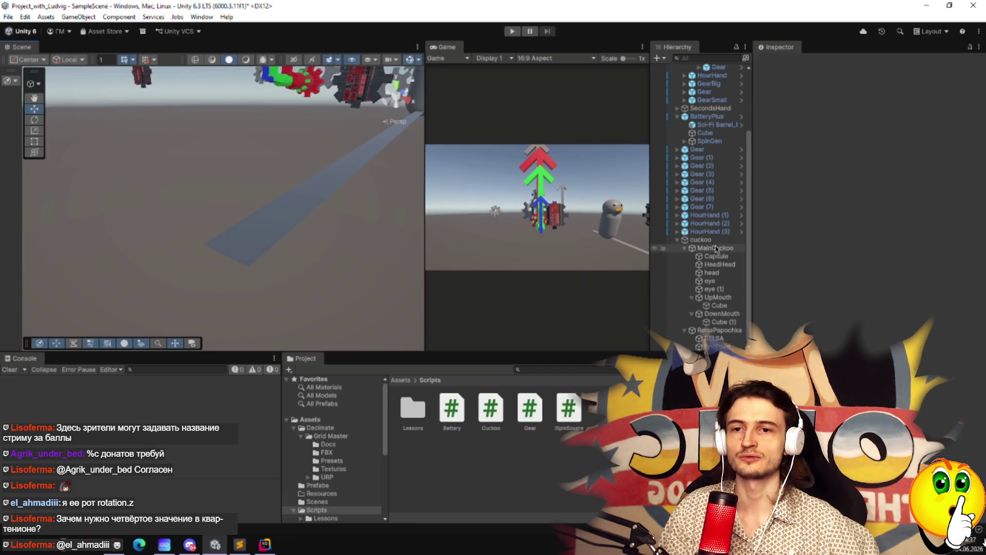
# Set the cuckoo's Move Target to EndPoint, save the scene and enter Play mode.
pyautogui.click(701, 240)
pyautogui.moveTo(717, 346)
pyautogui.mouseDown()
pyautogui.moveTo(851, 208)
pyautogui.moveTo(894, 190)
pyautogui.mouseUp()
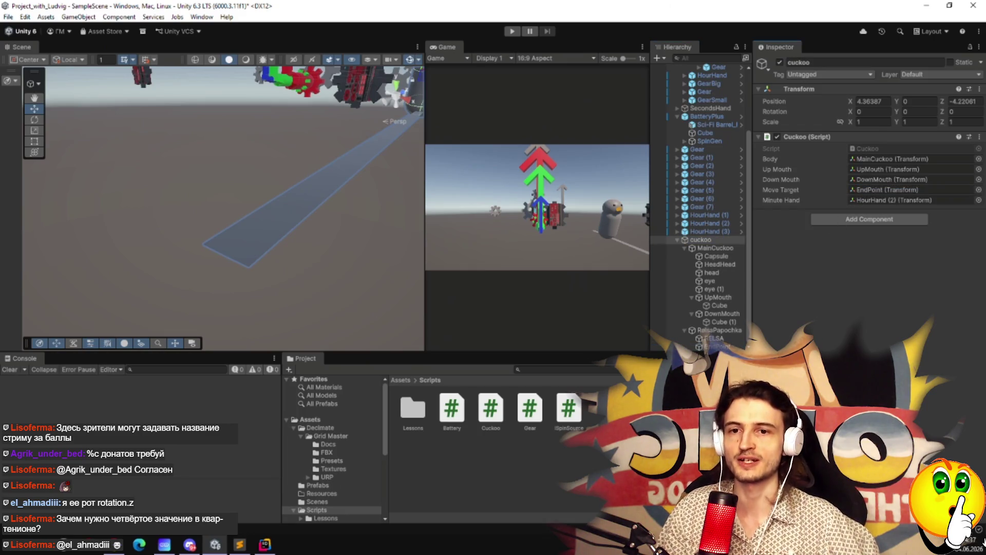
pyautogui.hotkey('ctrl', 's')
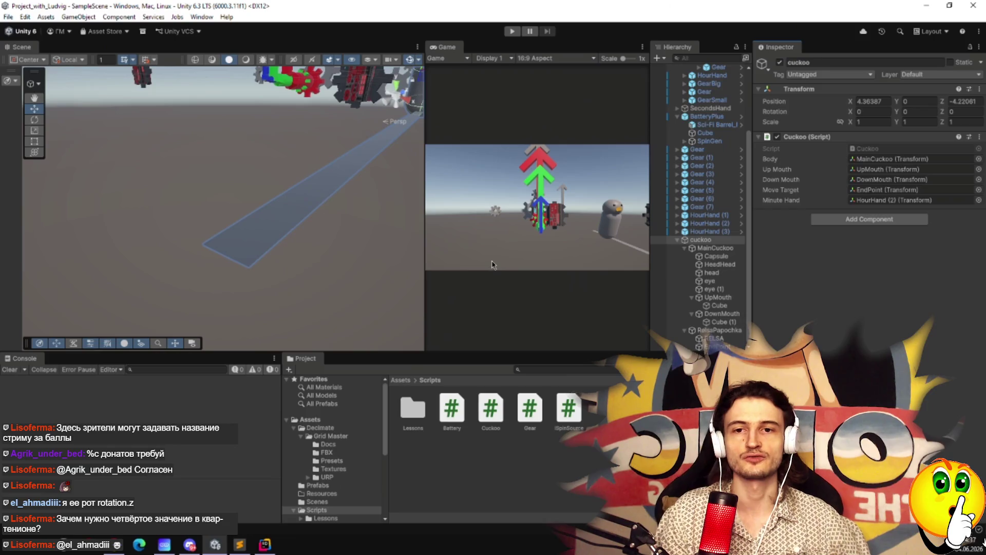
pyautogui.click(512, 31)
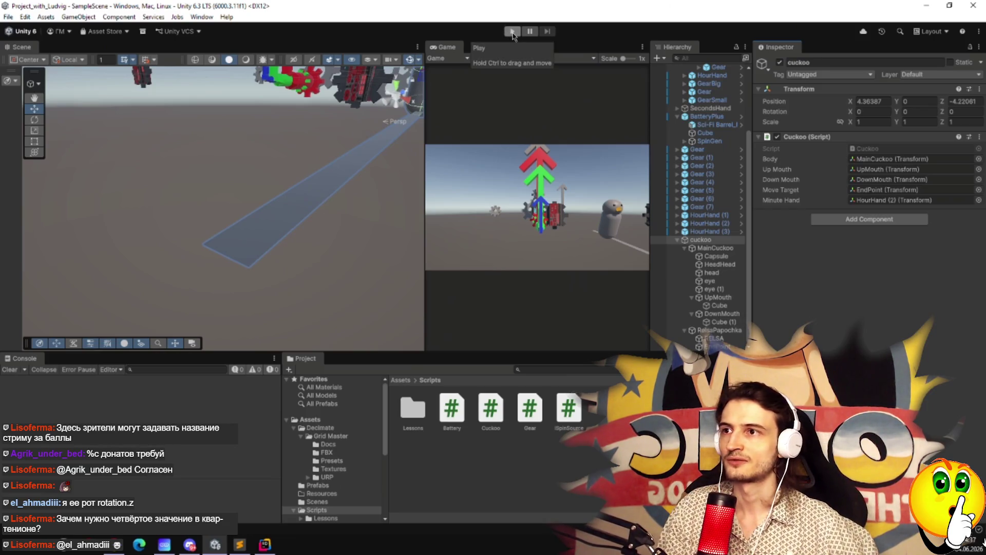
# Inspect HourHand (2) in the running scene, then attach Rider's debugger to Unity.
pyautogui.moveTo(352, 194)
pyautogui.mouseDown()
pyautogui.moveTo(345, 269)
pyautogui.moveTo(411, 154)
pyautogui.moveTo(418, 174)
pyautogui.mouseUp()
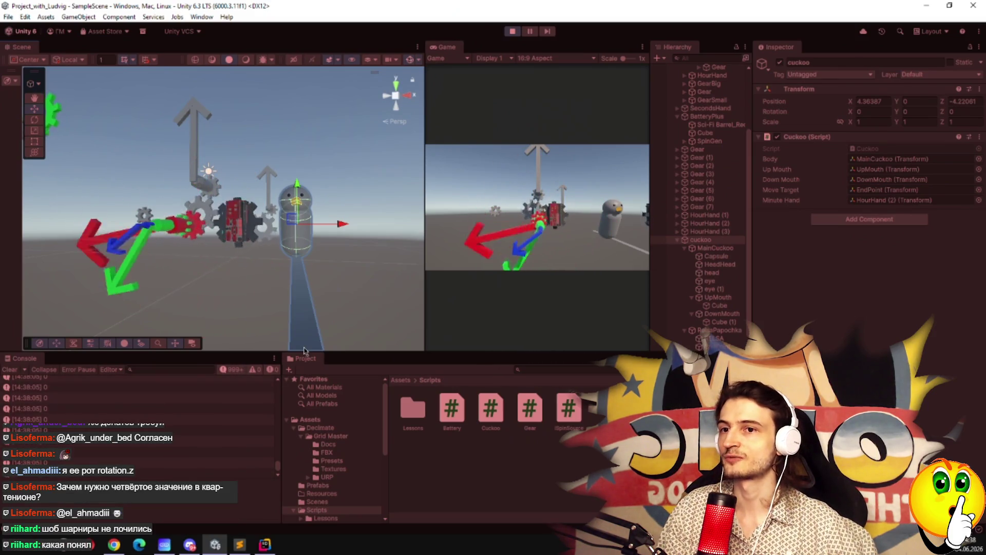
pyautogui.click(712, 224)
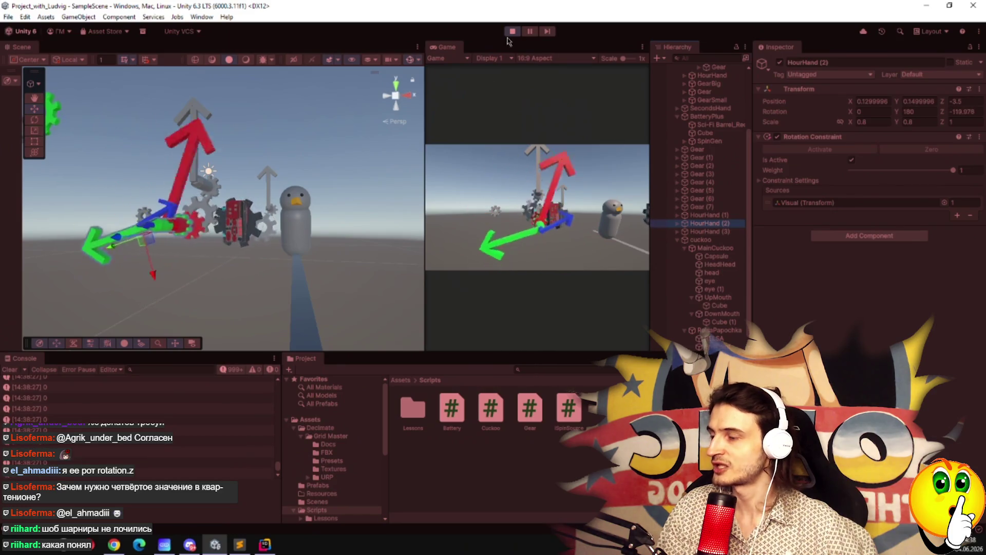
pyautogui.click(265, 544)
pyautogui.click(799, 11)
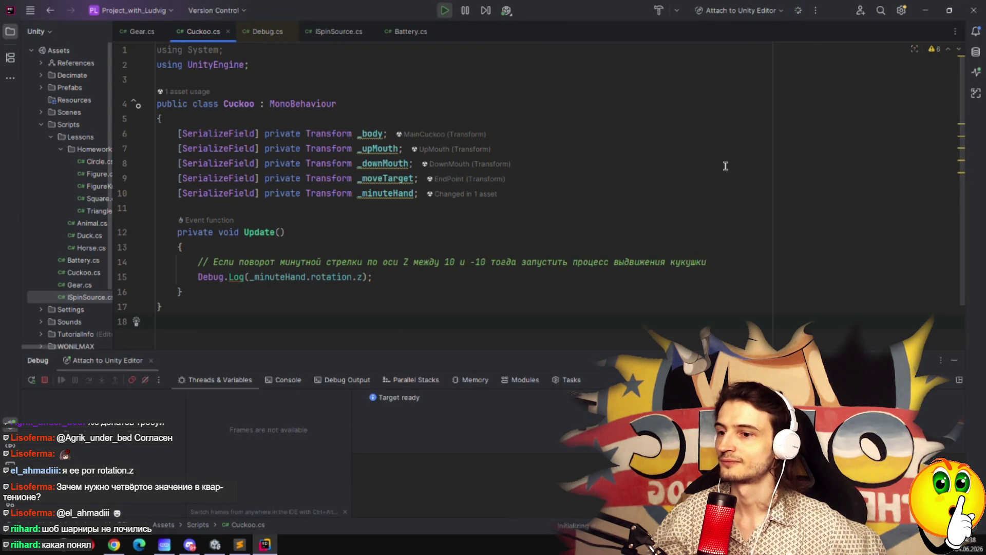
# Break on the line 15 Debug.Log and inspect _minuteHand.rotation and its eulerAngles values.
pyautogui.click(122, 277)
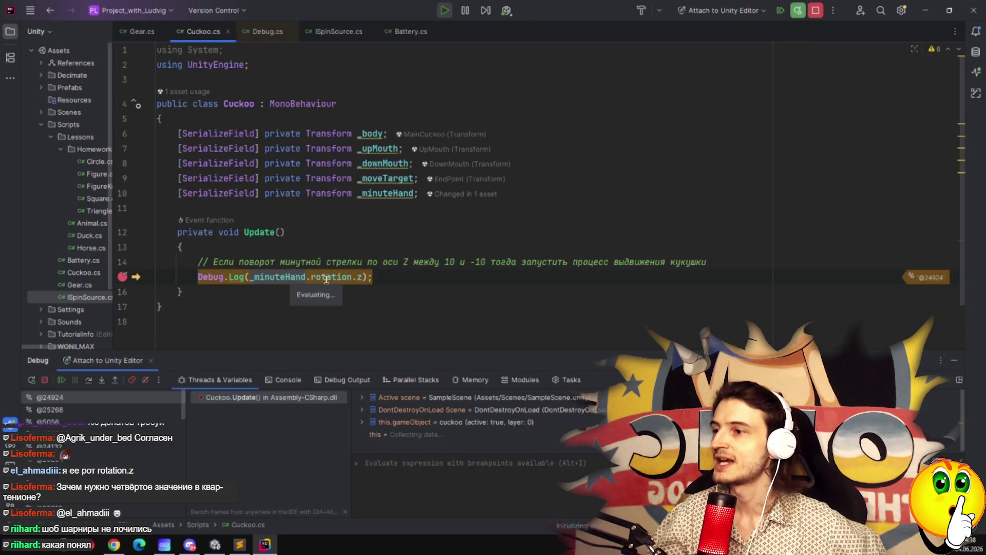
pyautogui.moveTo(315, 287)
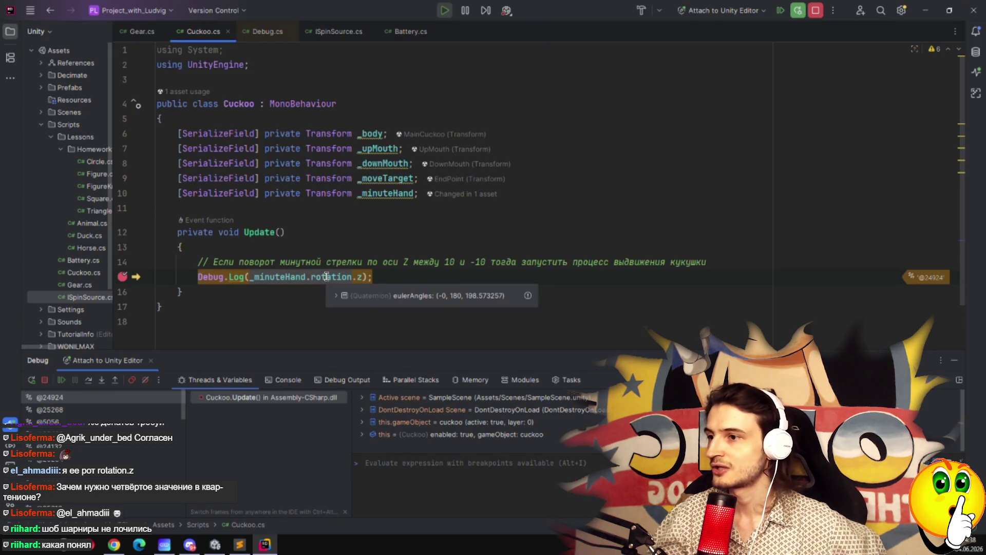
pyautogui.moveTo(361, 276)
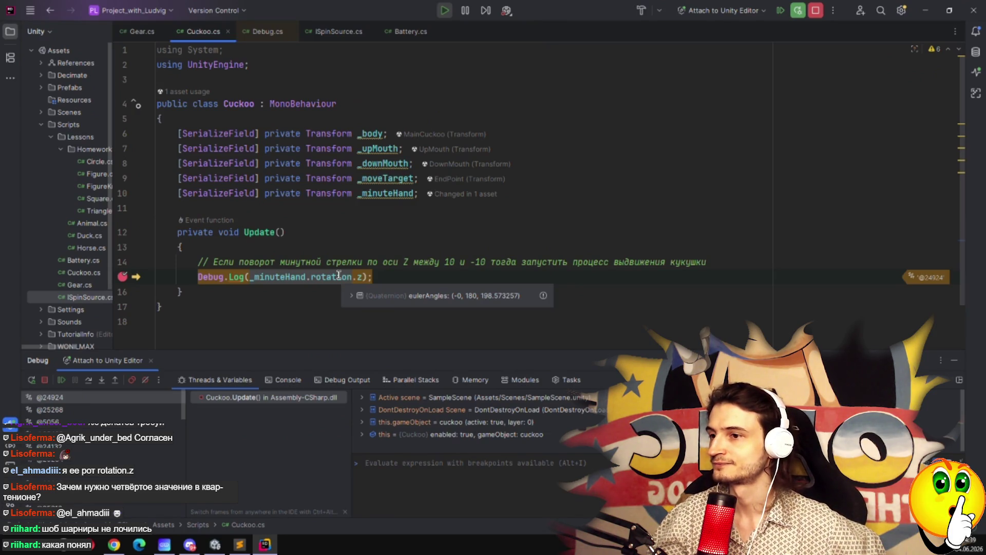
pyautogui.click(351, 296)
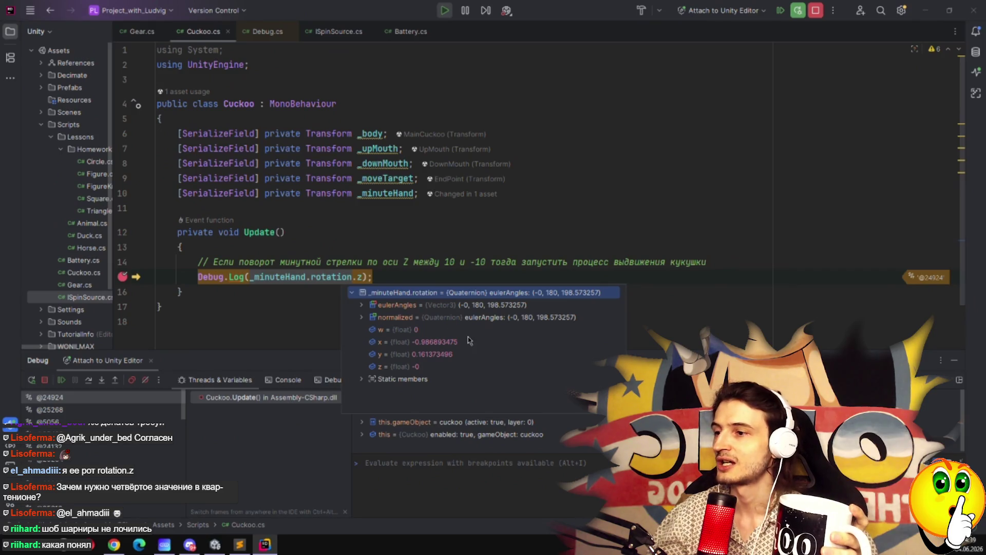
pyautogui.click(362, 305)
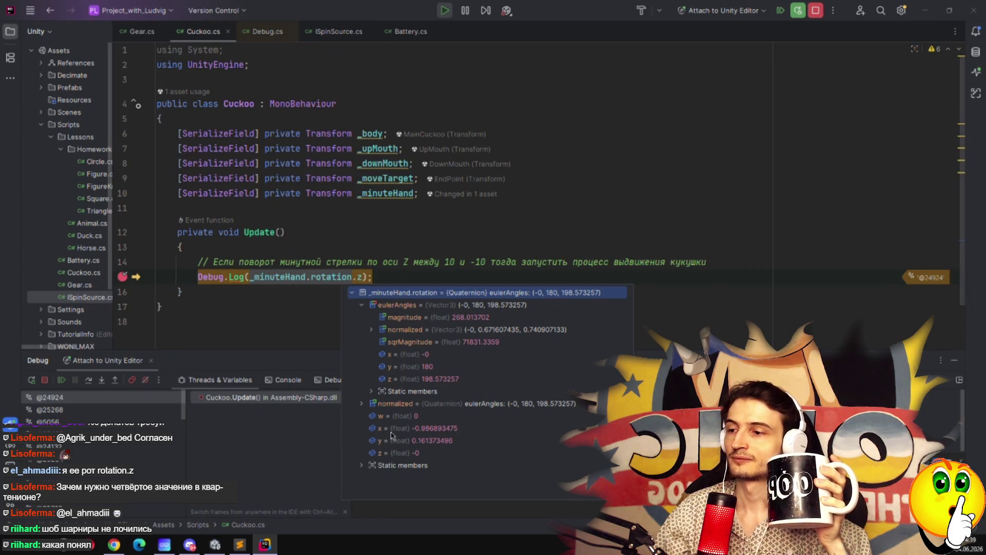
pyautogui.click(362, 305)
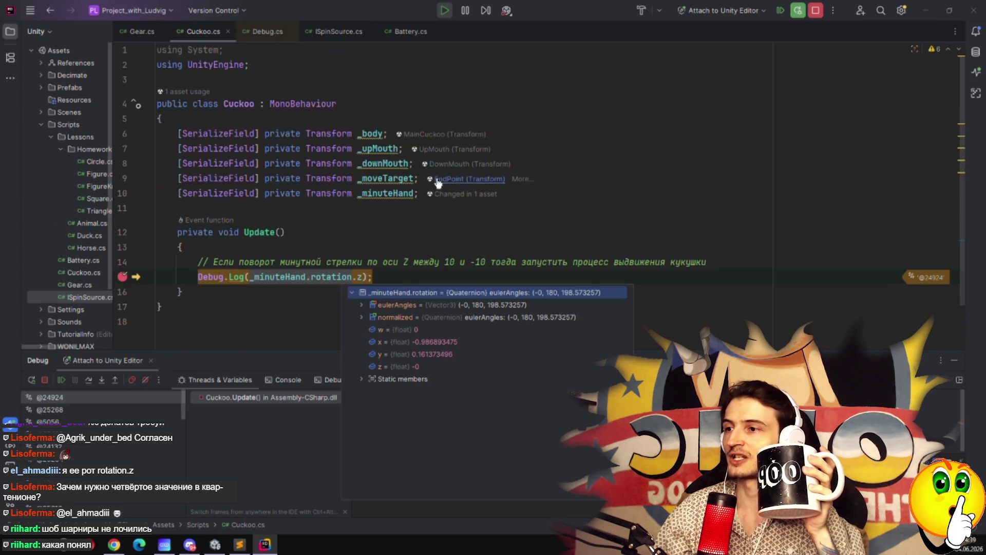
# Wrap the Debug.Log argument in an interpolated string with $" and a closing quote.
pyautogui.moveTo(383, 195)
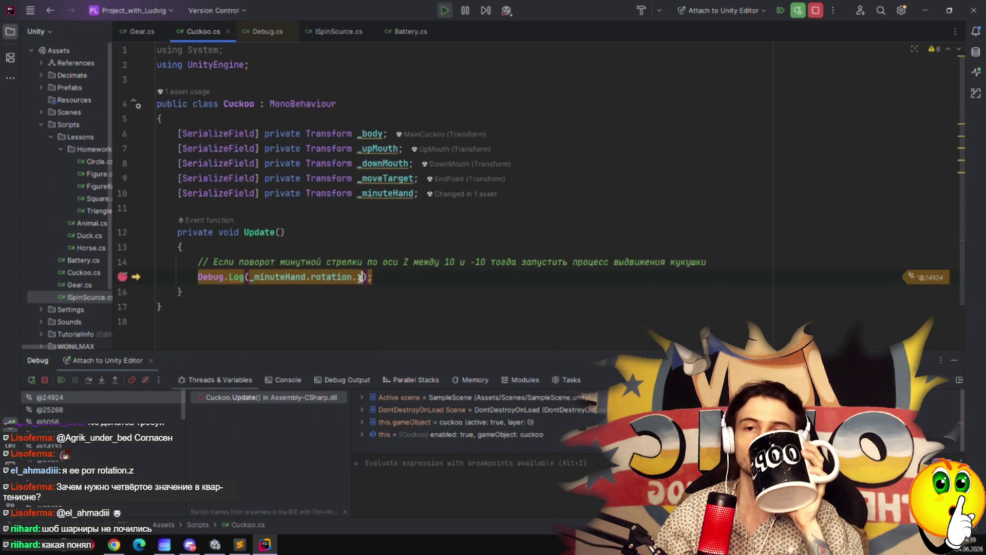
pyautogui.click(248, 278)
pyautogui.moveTo(280, 278)
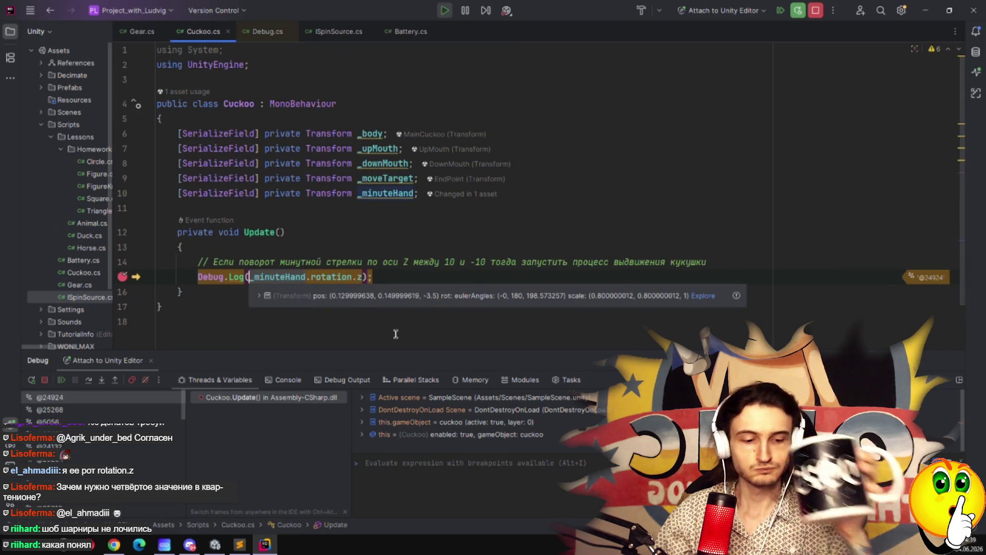
pyautogui.write('$"')
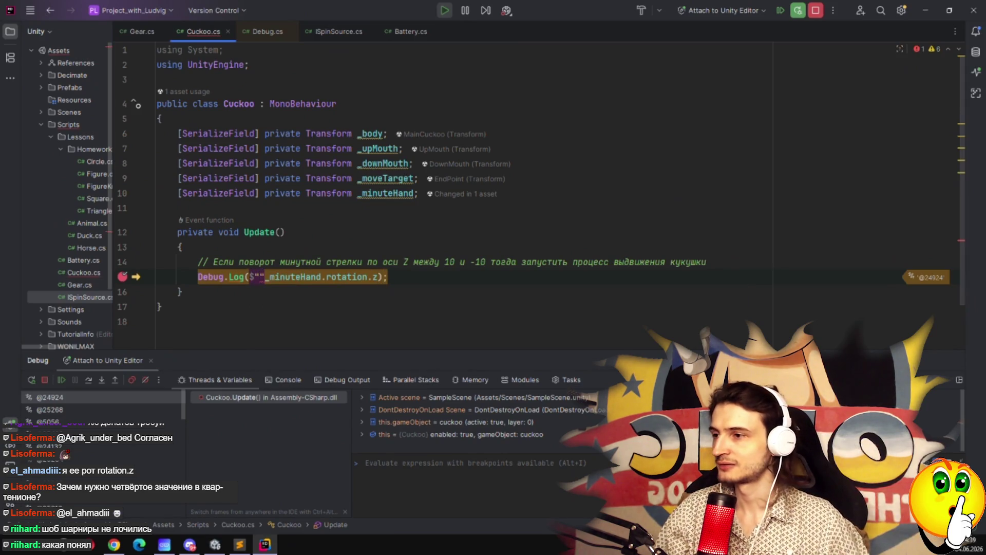
pyautogui.click(381, 278)
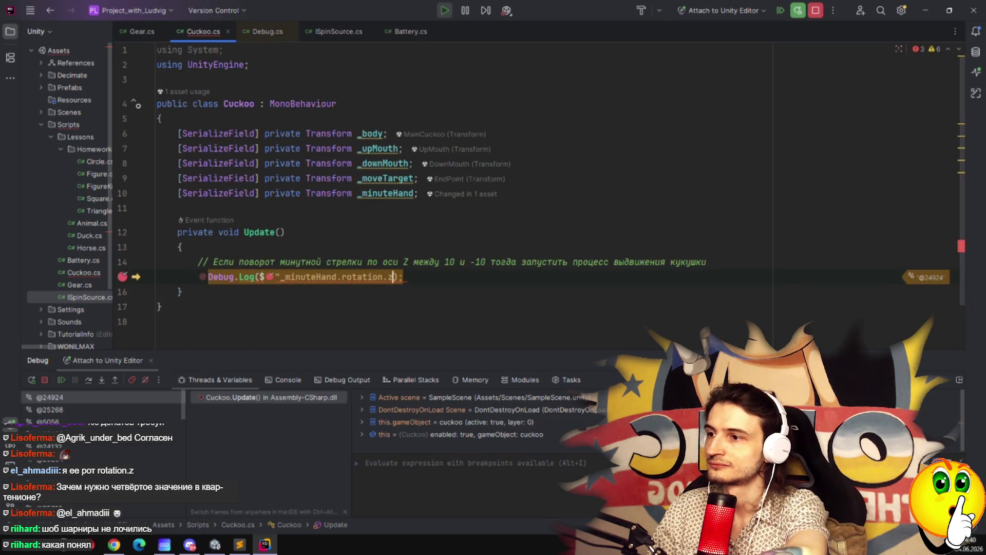
pyautogui.write('"')
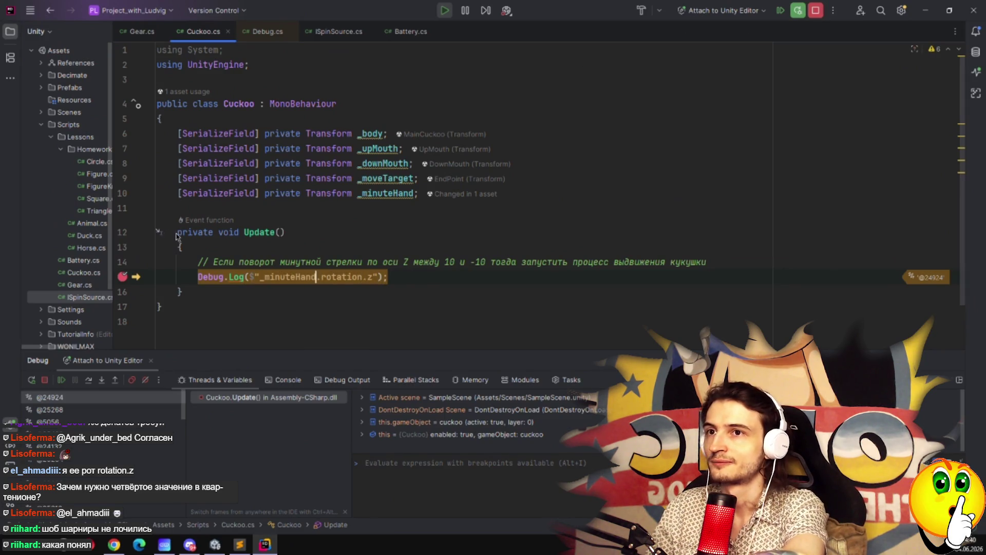
# Remove the line 15 breakpoint and resume the game with F9.
pyautogui.click(121, 277)
pyautogui.press('Down')
pyautogui.press('Down')
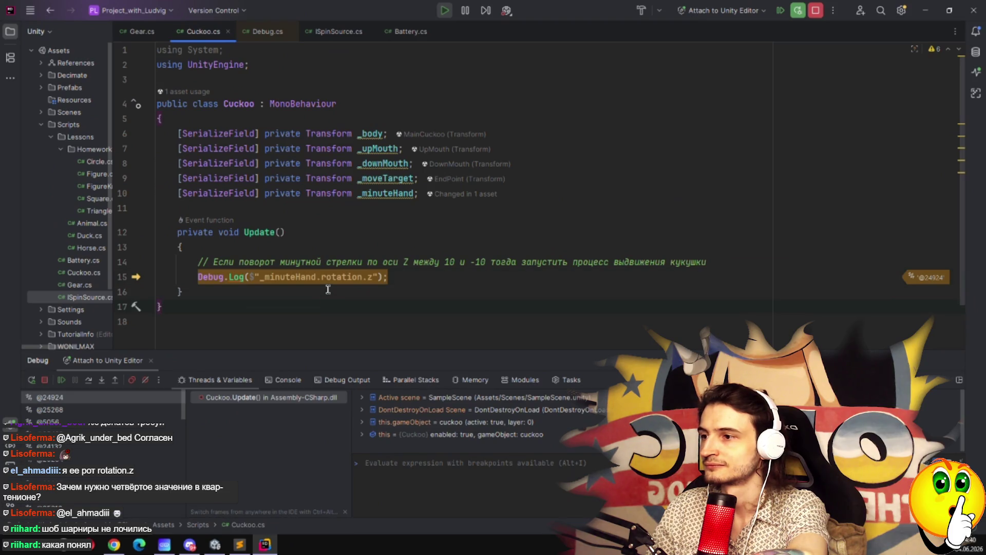
pyautogui.press('F9')
pyautogui.hotkey('alt', 'Tab')
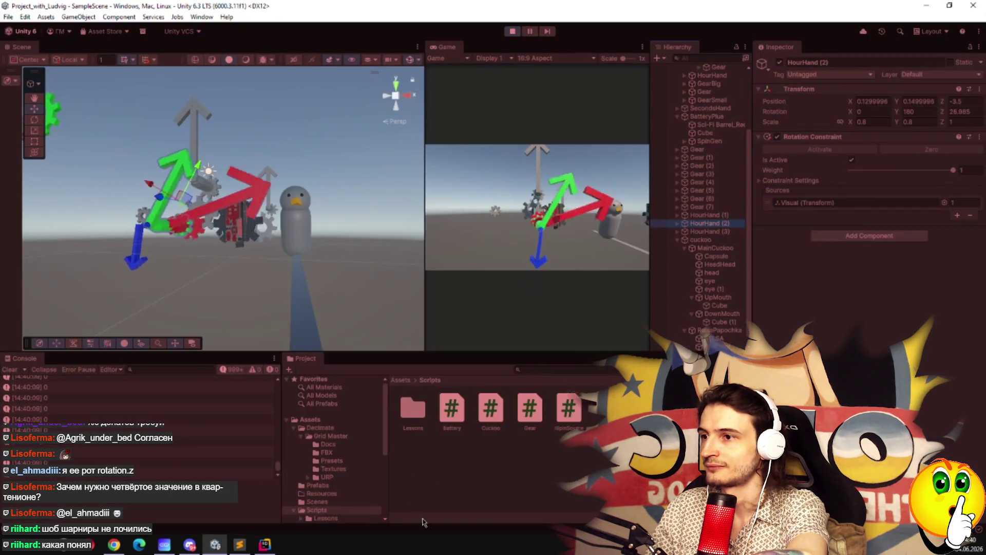
pyautogui.hotkey('alt', 'Tab')
pyautogui.press('Up')
pyautogui.press('Up')
pyautogui.press('Left')
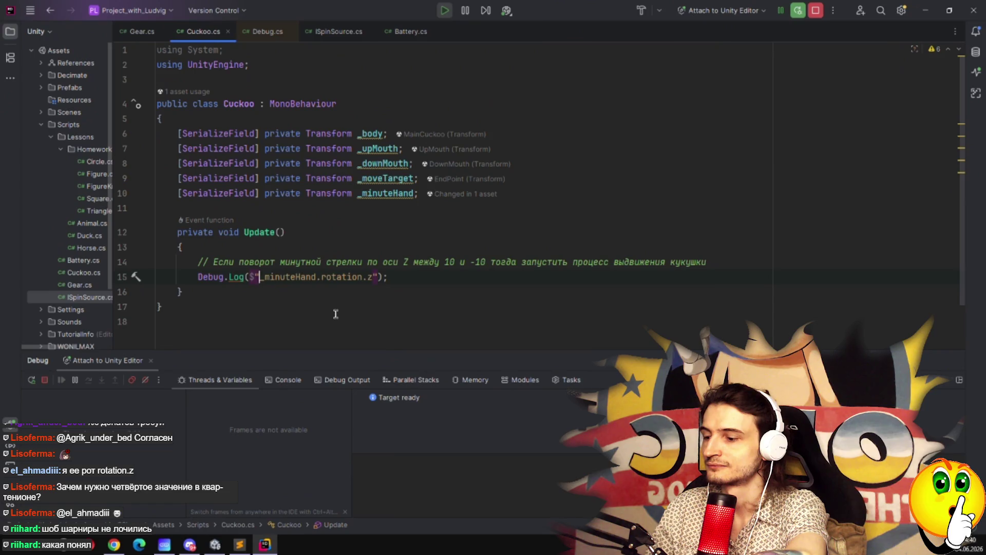
# Change the log to "X : {_minuteHand.rotation.x} | Y : {_minuteHand.rotation.y}".
pyautogui.write('X : ')
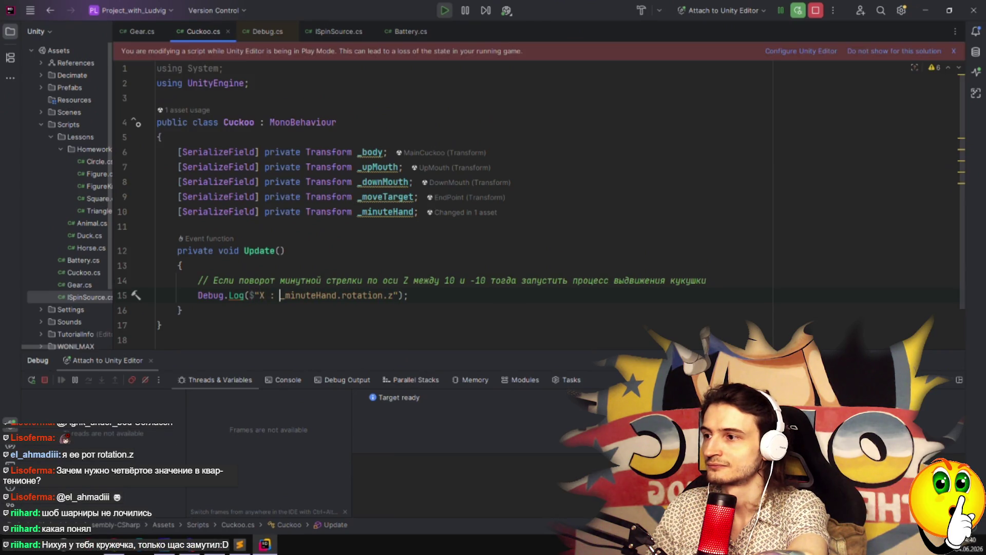
pyautogui.write('{')
pyautogui.hotkey('ctrl', 'Right')
pyautogui.hotkey('ctrl', 'Right')
pyautogui.click(393, 295)
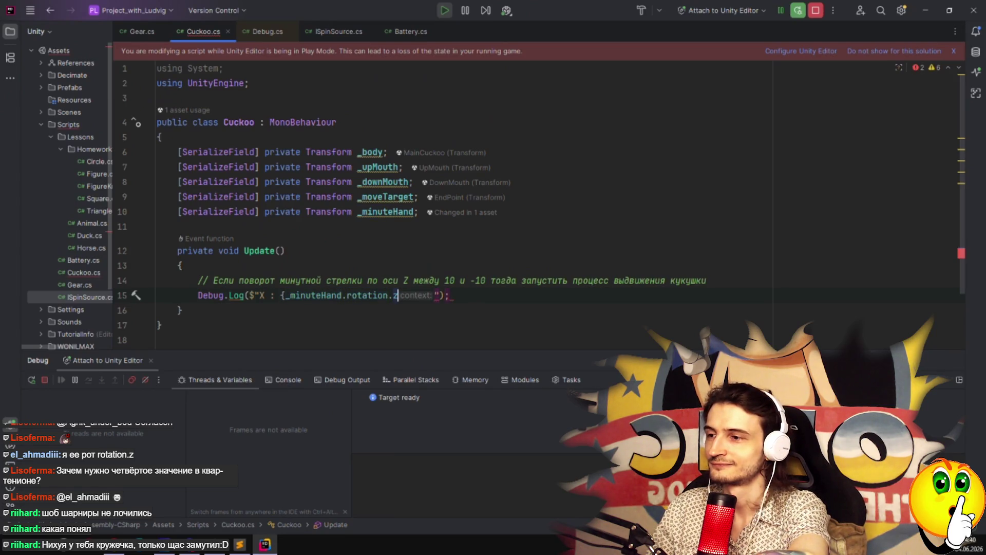
pyautogui.press('BackSpace')
pyautogui.write('x}')
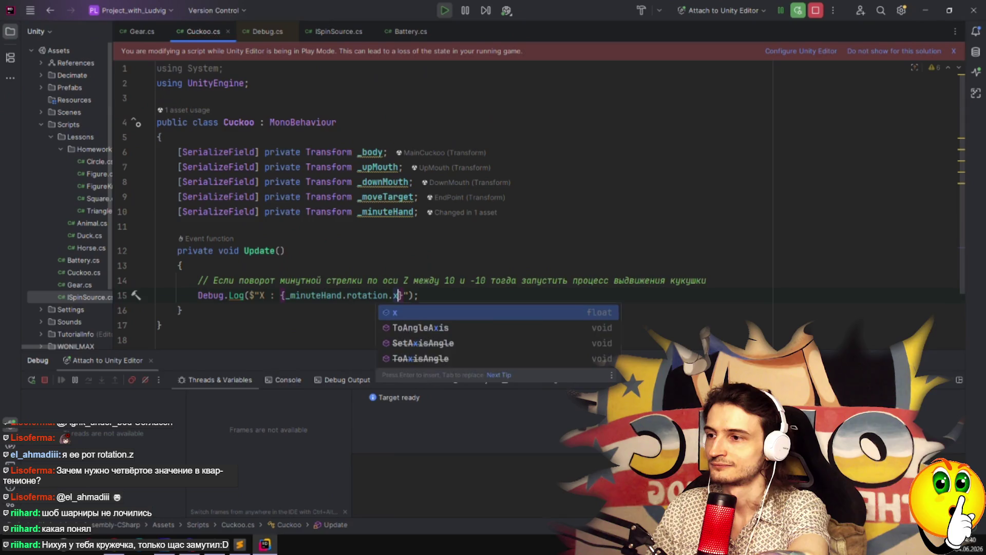
pyautogui.write(' | ')
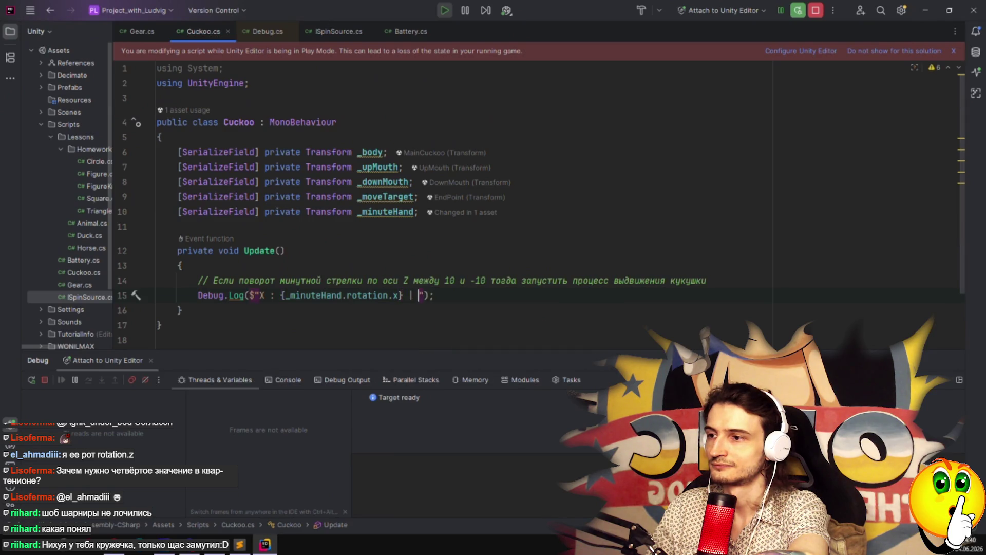
pyautogui.write('Y : {_minut}')
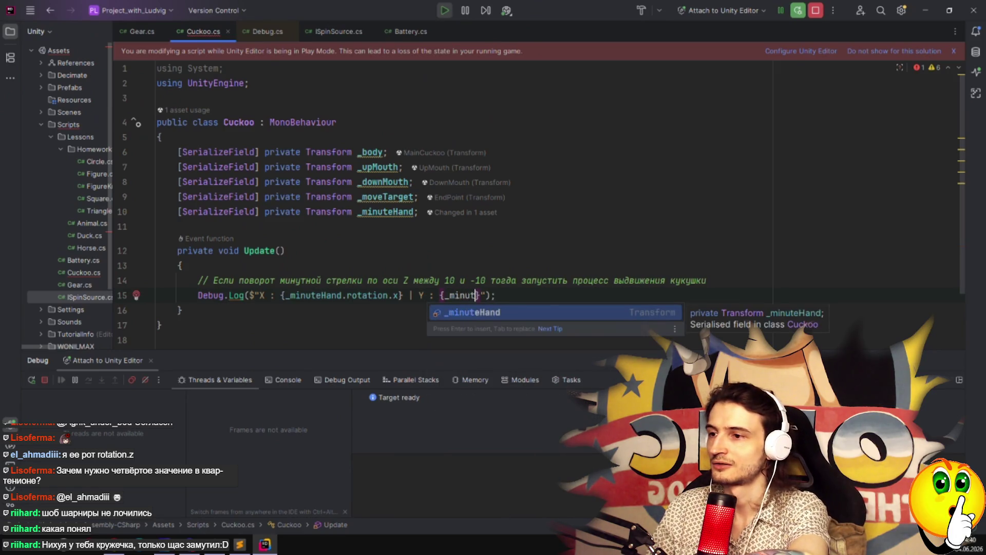
pyautogui.press('Return')
pyautogui.write('.rota')
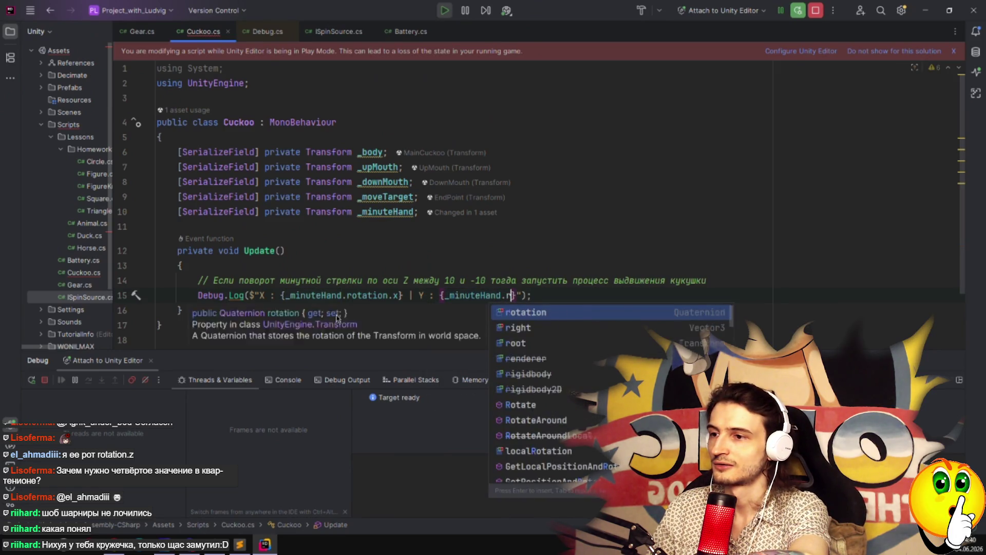
pyautogui.press('Return')
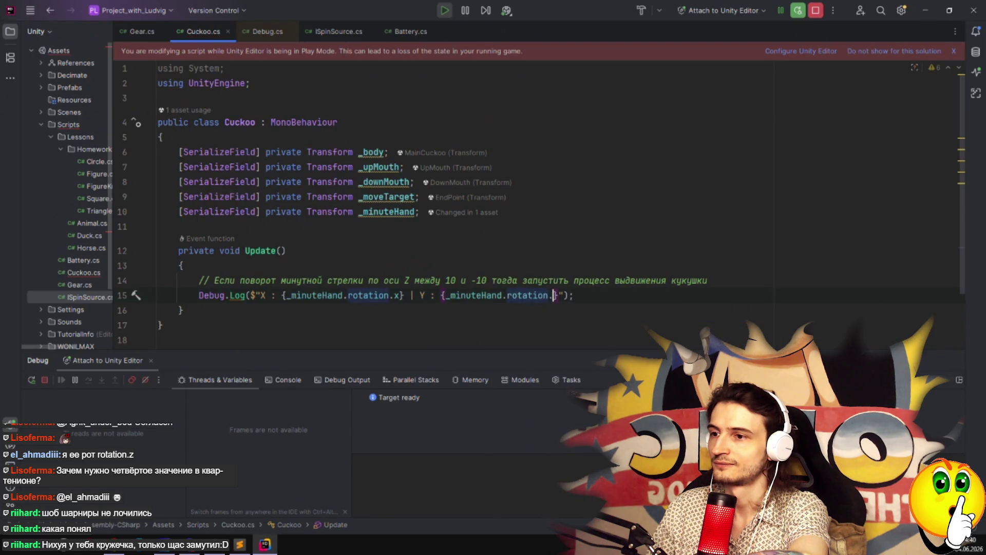
pyautogui.write('.y')
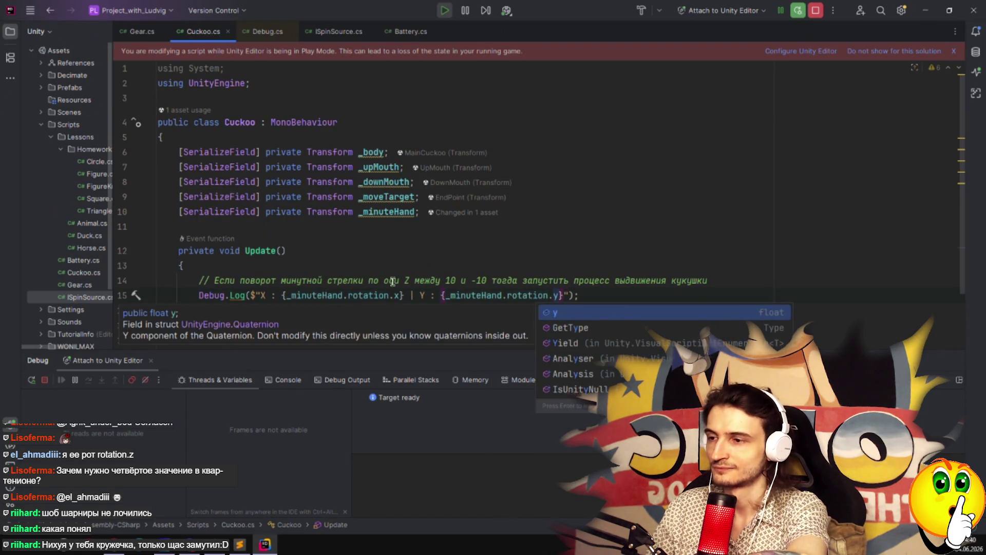
pyautogui.click(517, 265)
# Stop the debug session and return to the Unity Editor.
pyautogui.click(816, 10)
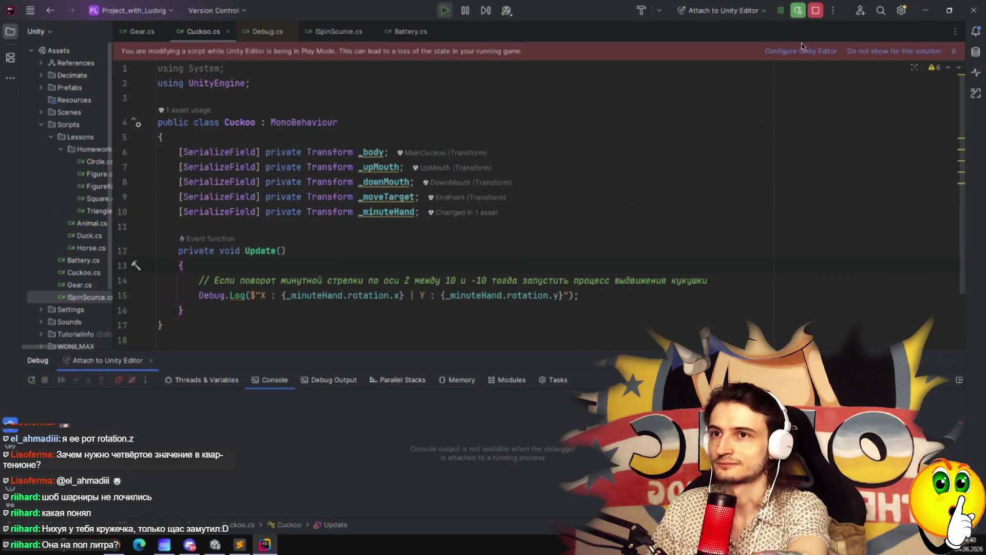
pyautogui.click(596, 296)
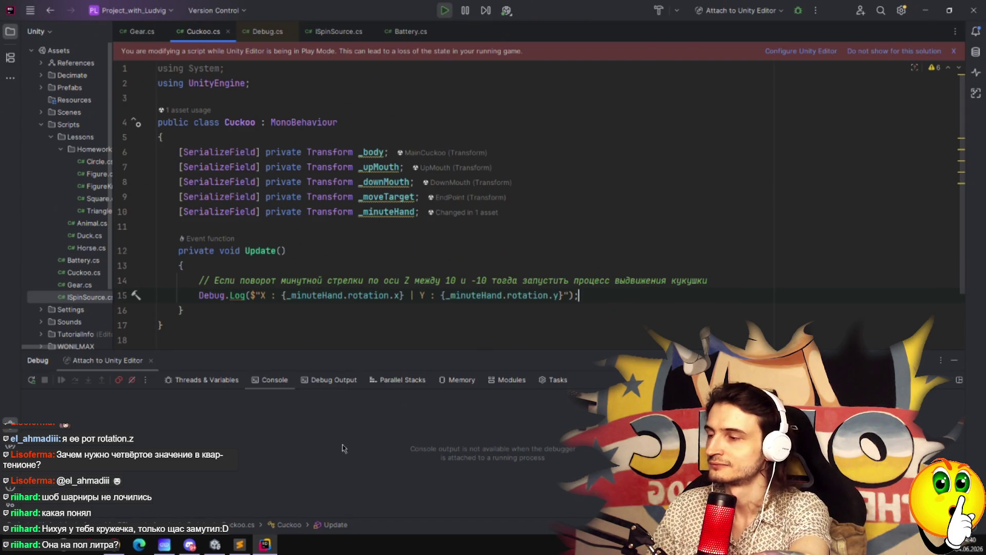
pyautogui.click(215, 545)
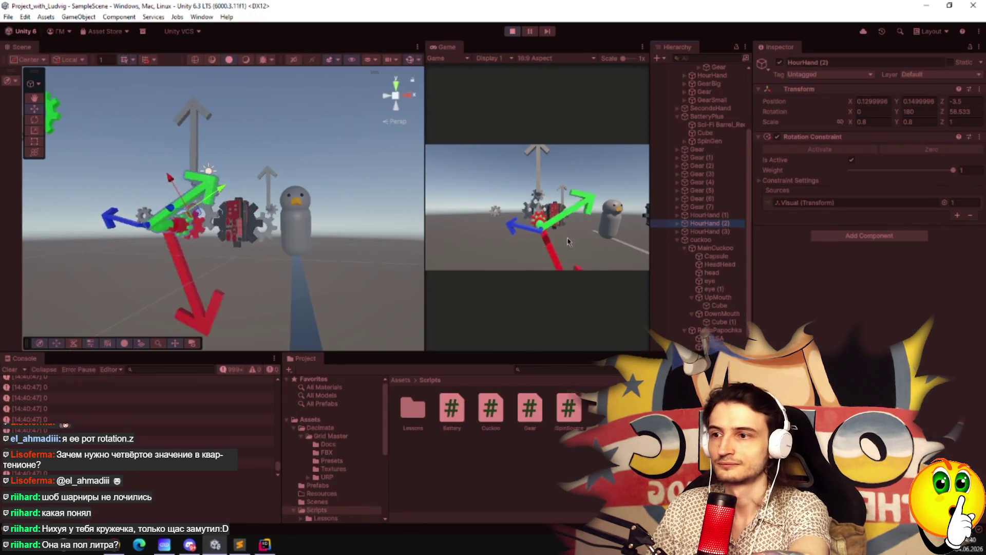
# Exit Play mode with Ctrl+P and replay the scene to log X and Y rotation values.
pyautogui.hotkey('ctrl', 'p')
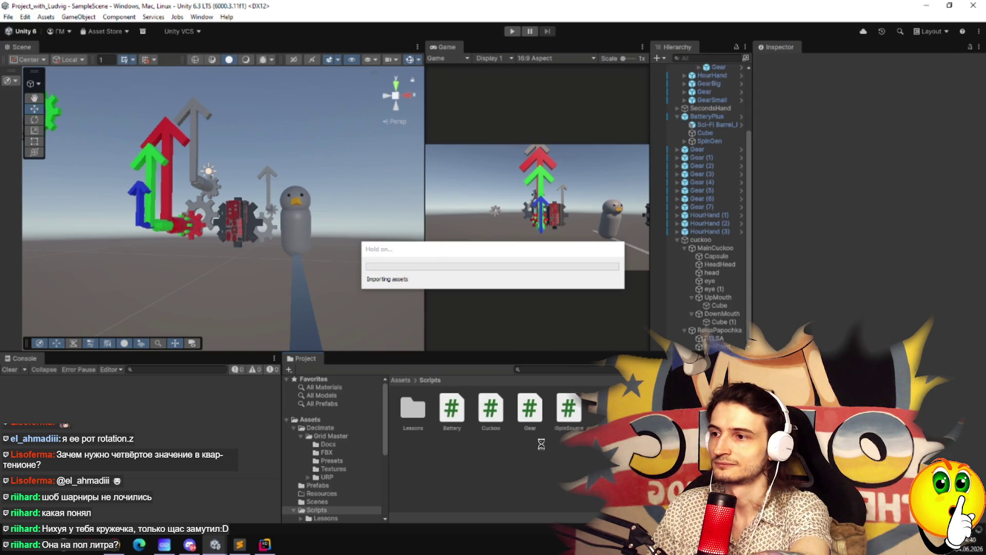
pyautogui.click(512, 31)
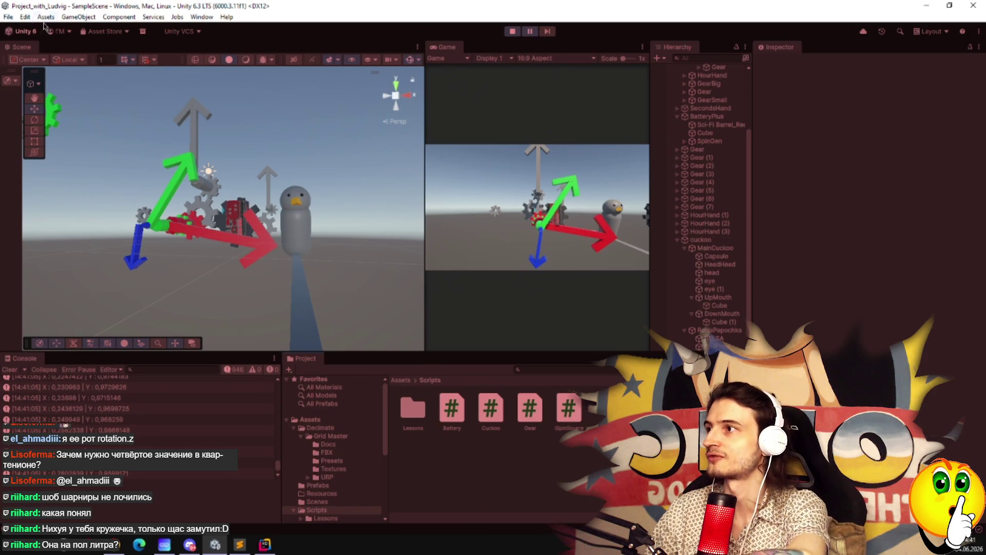
pyautogui.click(9, 17)
# Open the Shortcuts manager from the Edit menu, closing Preferences opened by mistake.
pyautogui.moveTo(26, 17)
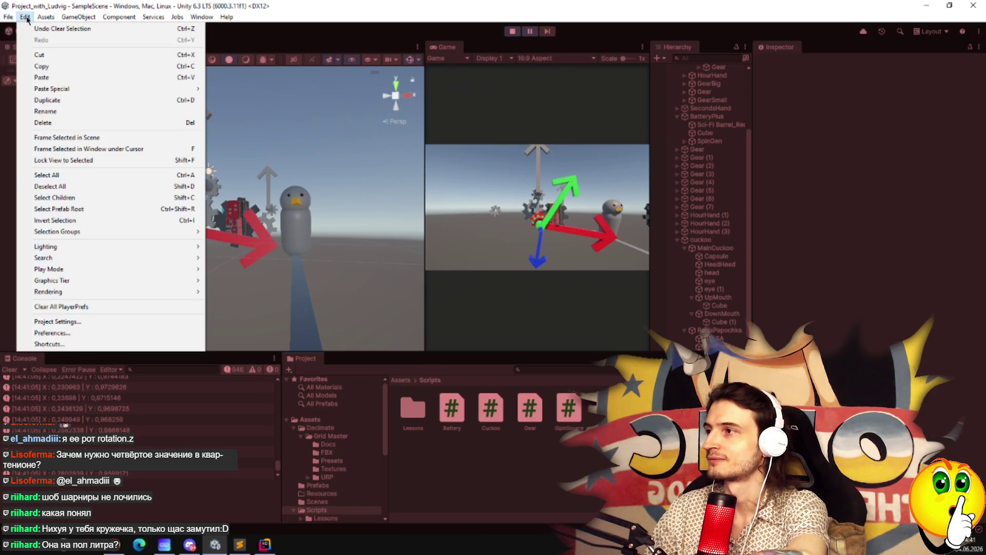
pyautogui.click(66, 333)
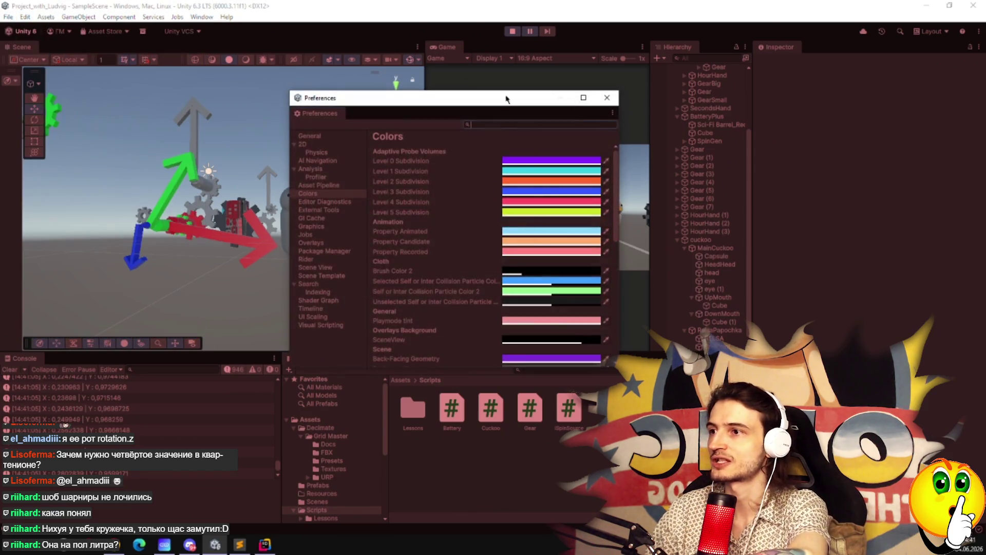
pyautogui.click(606, 102)
pyautogui.click(24, 17)
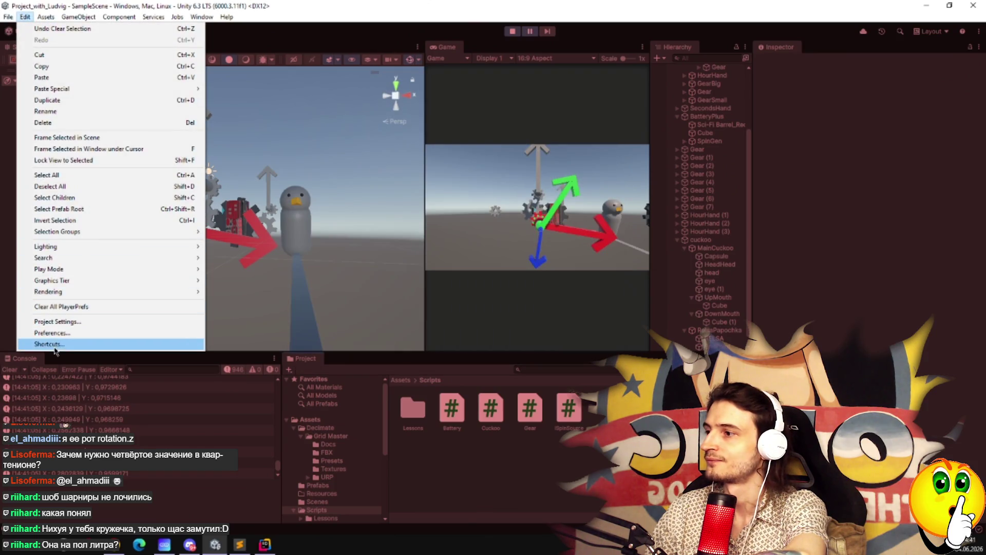
pyautogui.click(48, 344)
pyautogui.moveTo(256, 235)
pyautogui.mouseDown()
pyautogui.moveTo(429, 85)
pyautogui.moveTo(445, 84)
pyautogui.mouseUp()
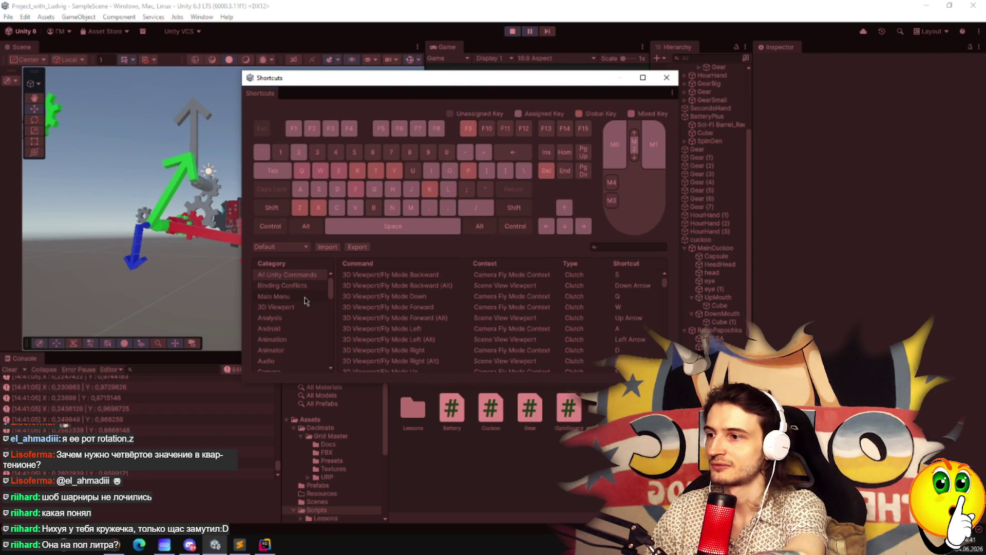
pyautogui.scroll(-1, 318, 319)
pyautogui.scroll(-4, 283, 335)
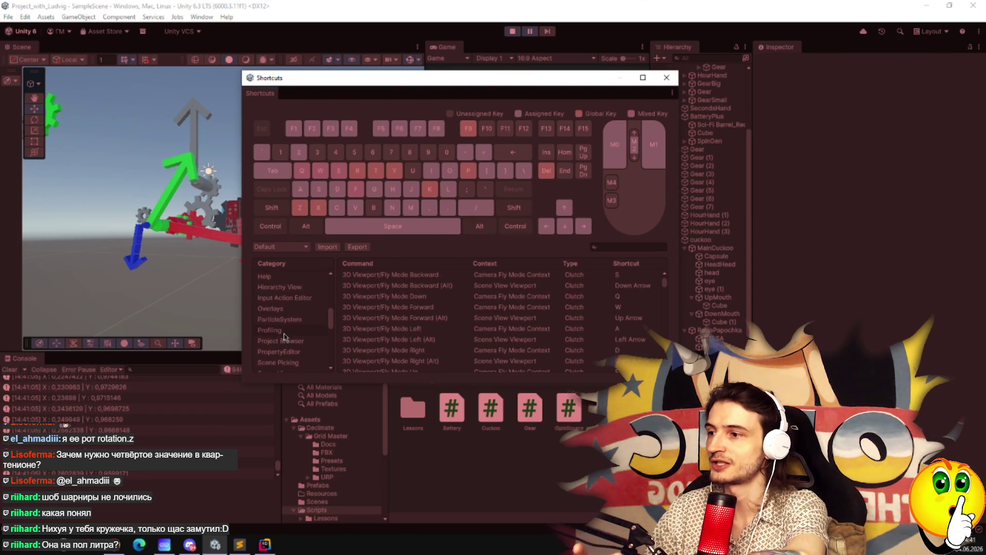
# Search 'play' and bind Play to F1, Pause to F2 and Step to F3.
pyautogui.click(615, 247)
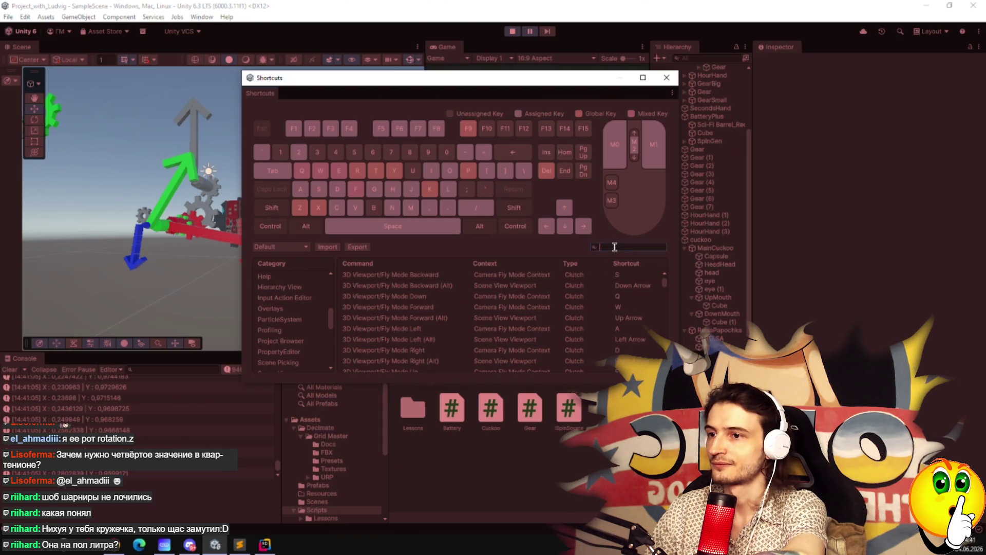
pyautogui.write('play')
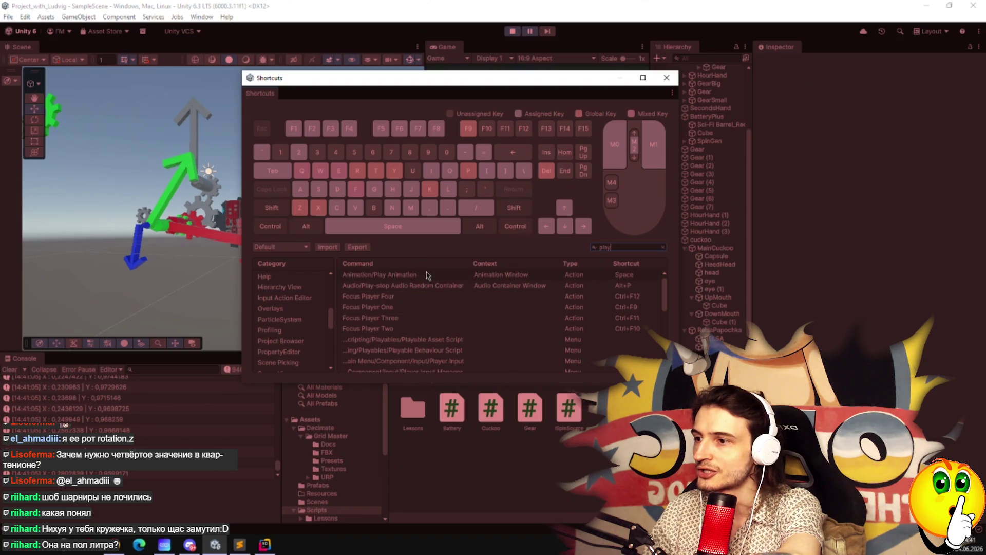
pyautogui.scroll(-3, 426, 295)
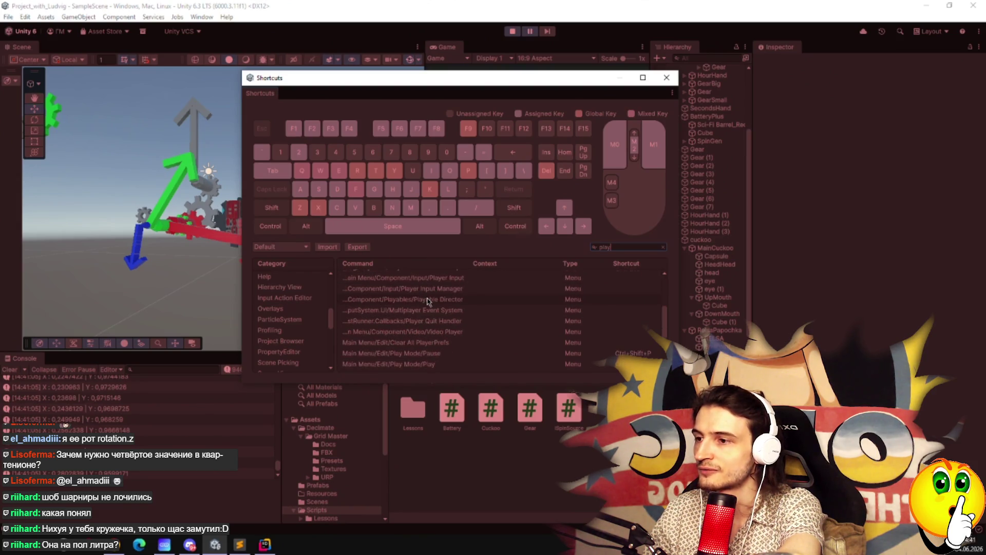
pyautogui.scroll(-1, 428, 303)
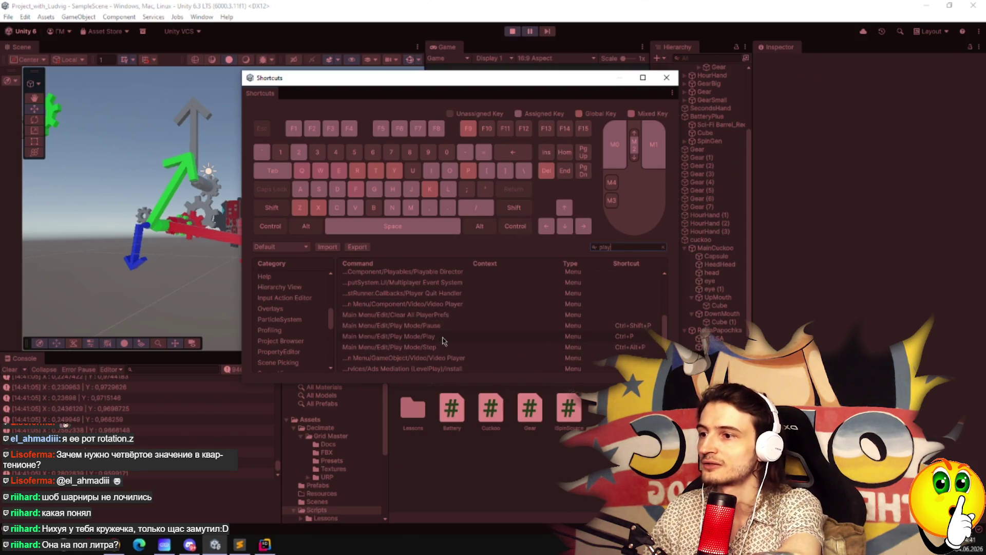
pyautogui.click(636, 338)
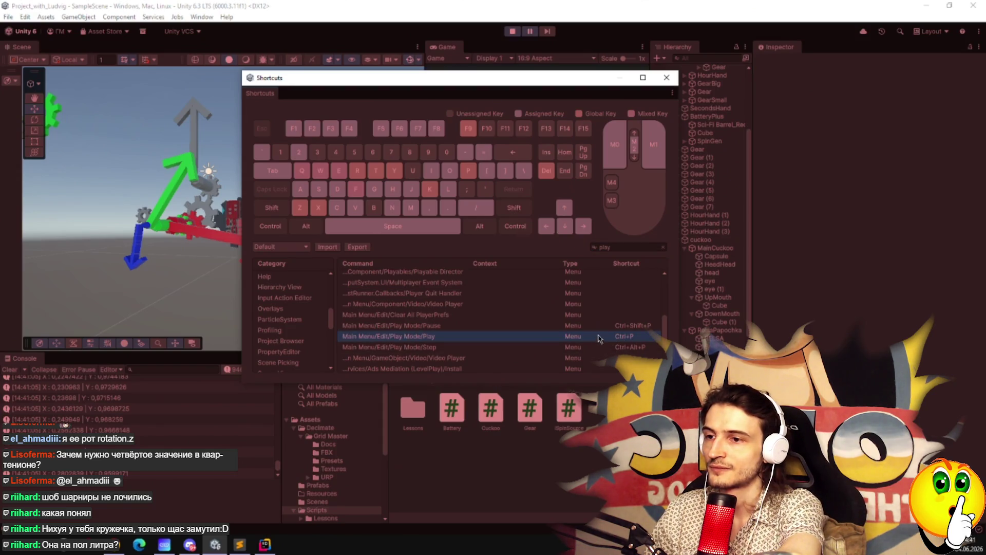
pyautogui.doubleClick(634, 340)
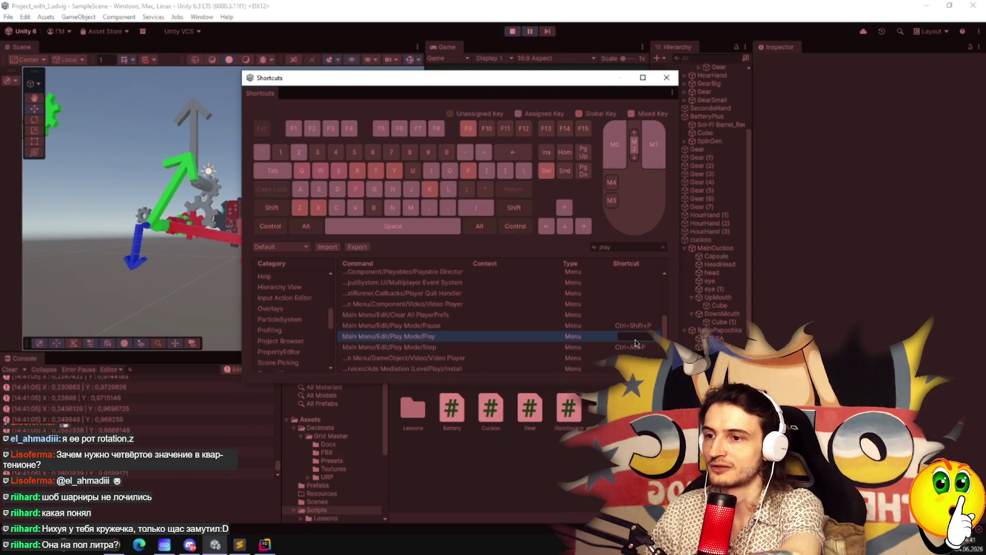
pyautogui.press('F1')
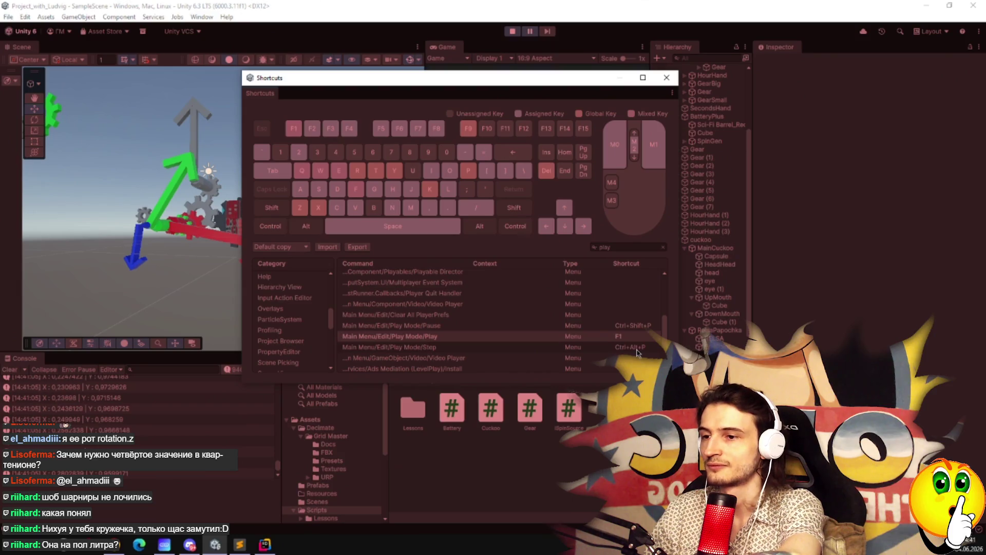
pyautogui.doubleClick(636, 348)
pyautogui.press('F3')
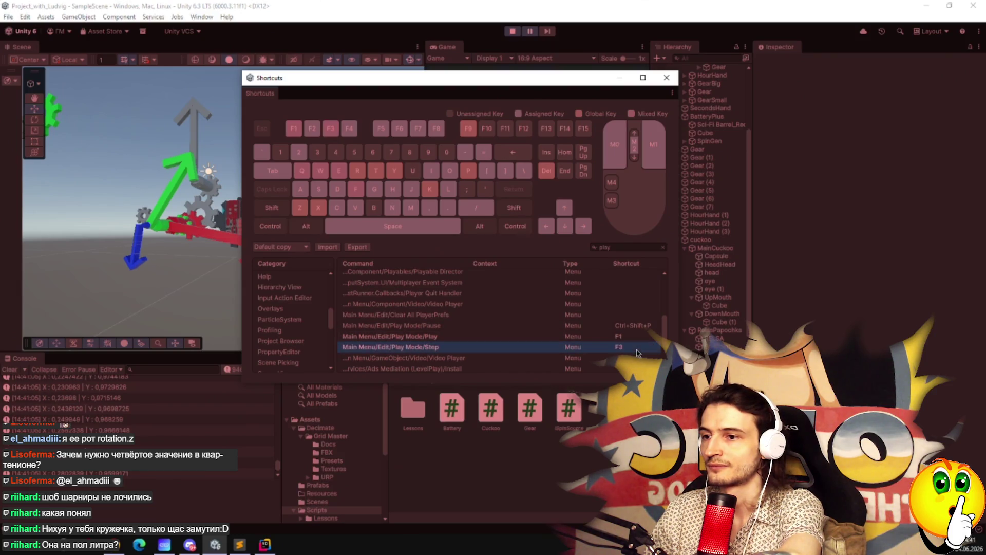
pyautogui.doubleClick(635, 326)
pyautogui.press('F2')
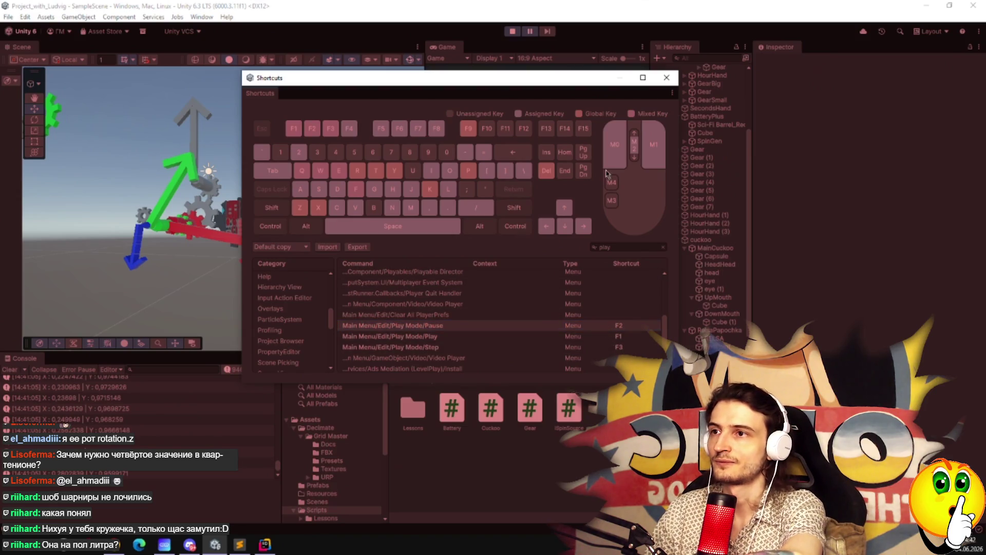
pyautogui.click(667, 78)
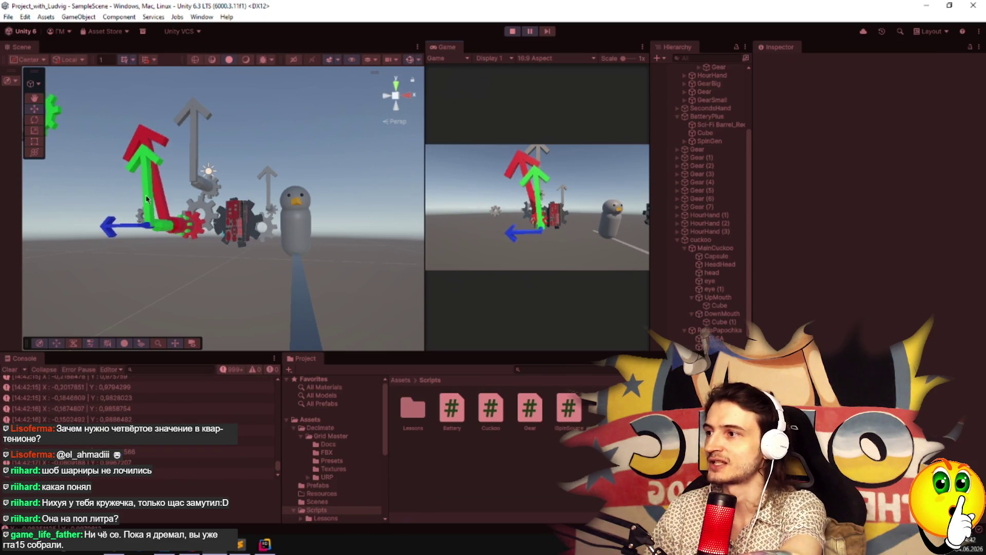
# Select the clock-hand cube, then HourHand (2) to view its Rotation Constraint.
pyautogui.click(168, 211)
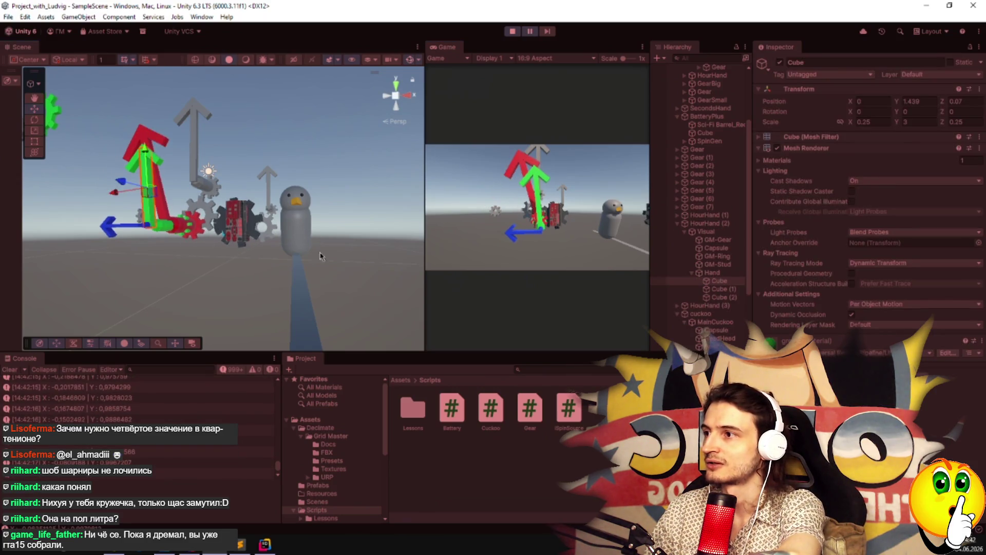
pyautogui.click(710, 223)
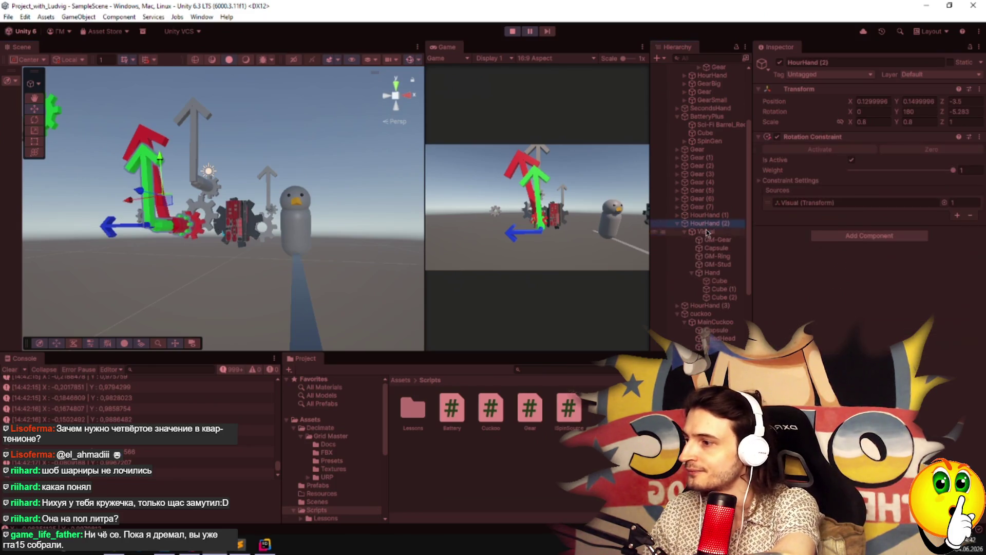
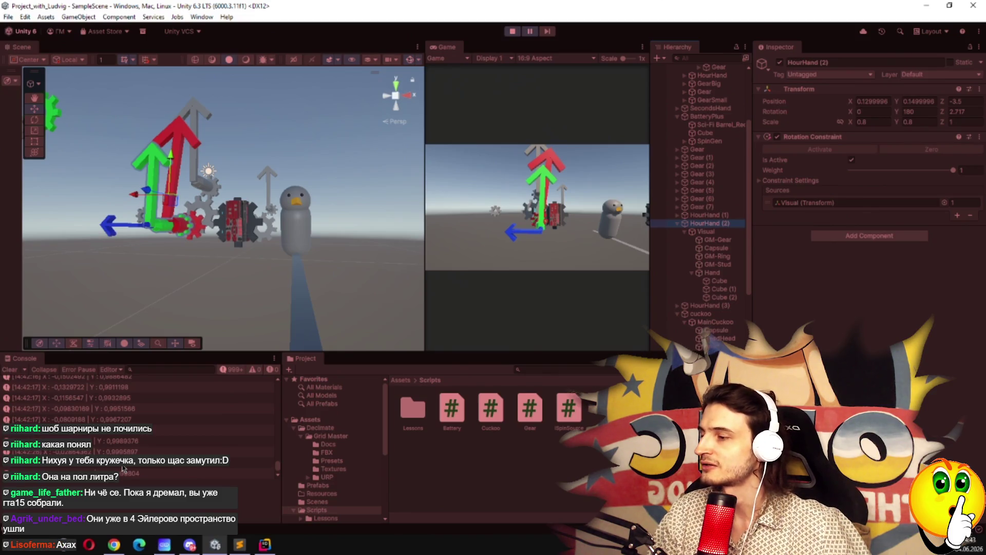
# Exit Play mode in Unity and switch to Cuckoo.cs in Rider.
pyautogui.scroll(10, 119, 393)
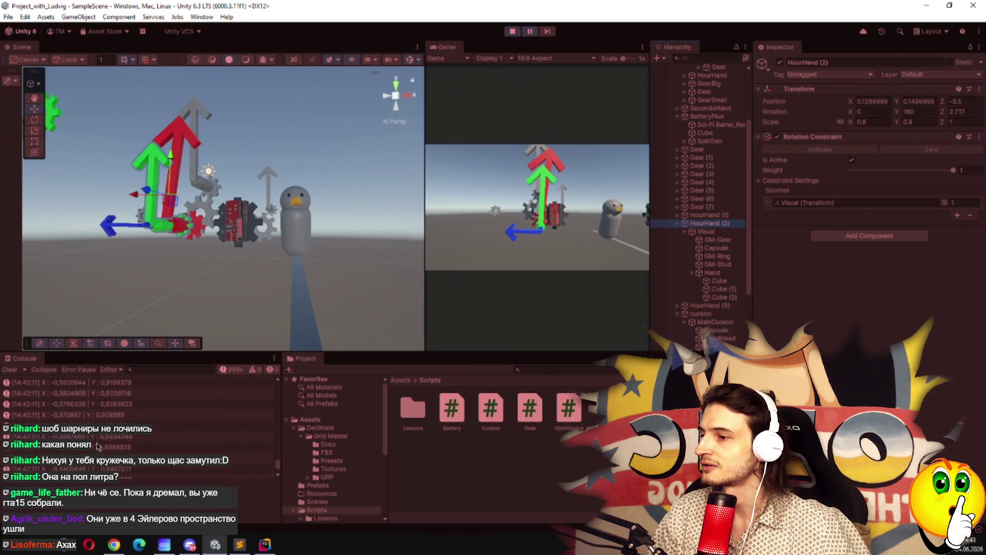
pyautogui.scroll(10, 108, 445)
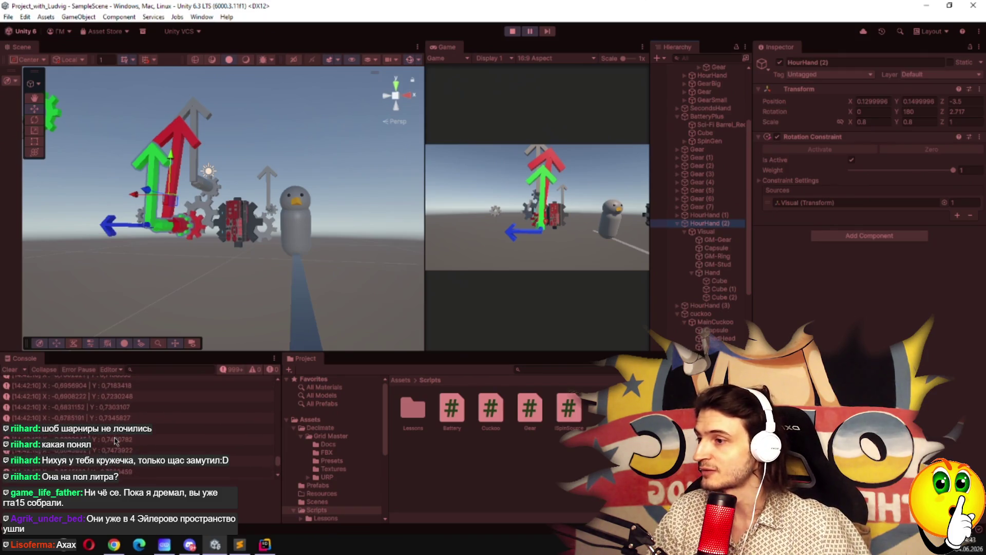
pyautogui.scroll(-15, 118, 437)
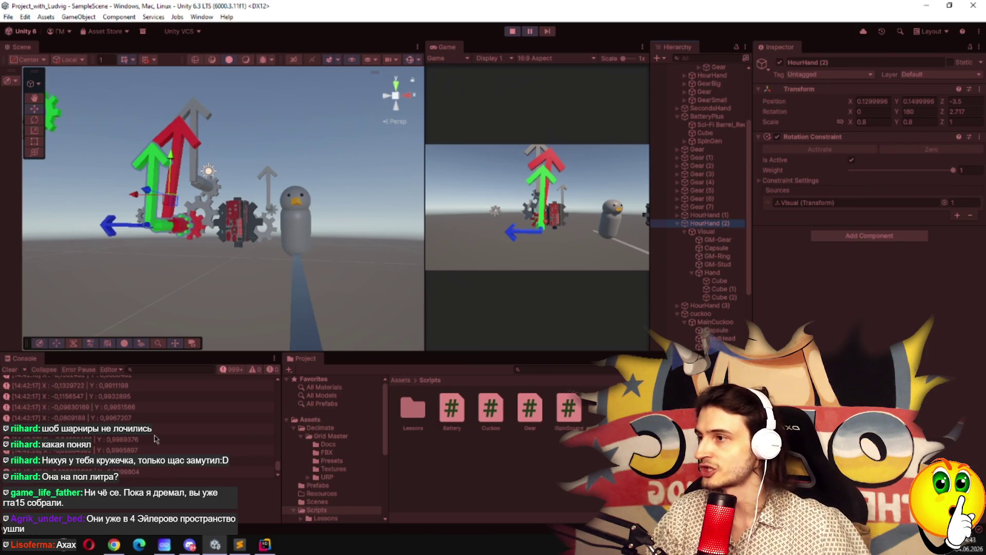
pyautogui.scroll(-5, 156, 438)
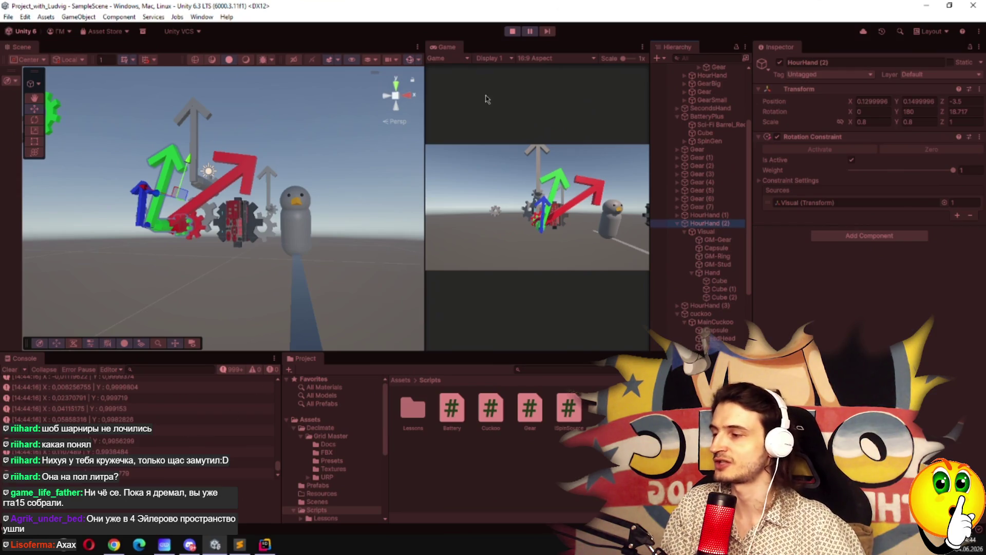
pyautogui.click(510, 33)
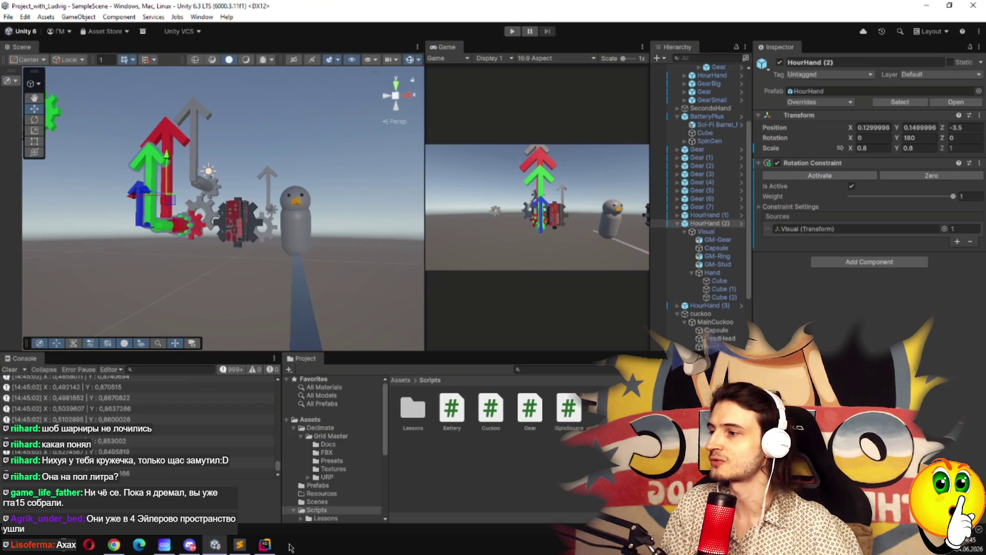
pyautogui.click(266, 545)
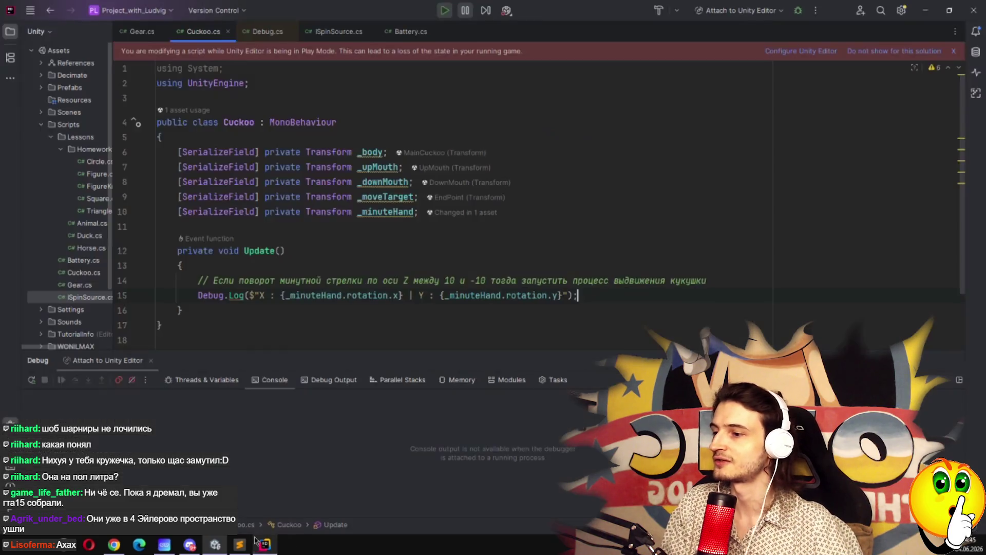
# Declare a new field 'private float _lastXRotation;' below _minuteHand.
pyautogui.click(191, 222)
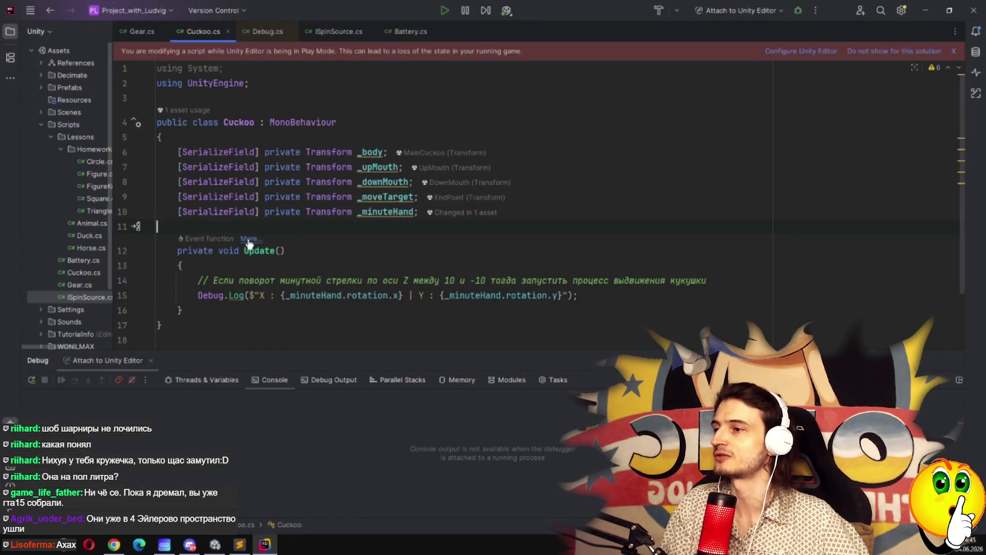
pyautogui.press('Return')
pyautogui.press('Tab')
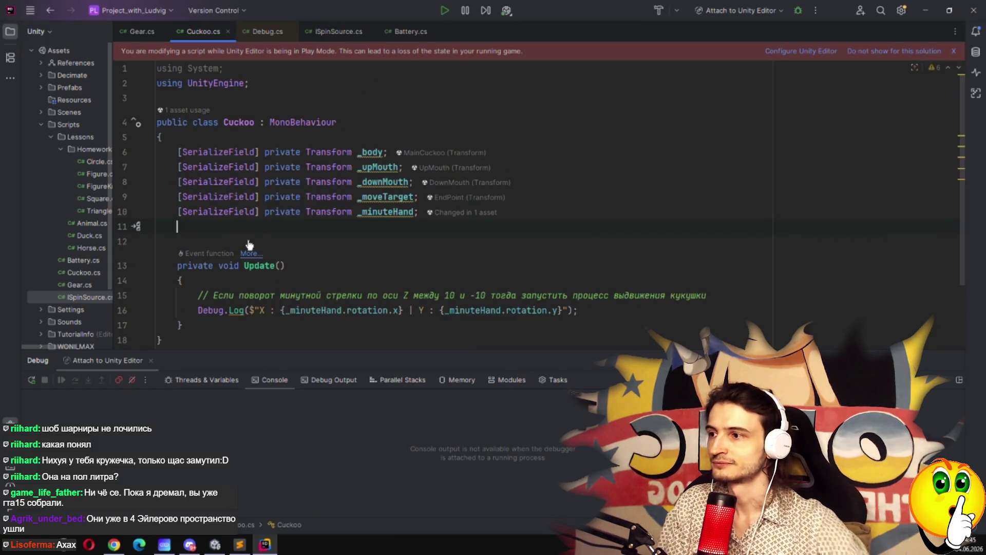
pyautogui.write('private float _')
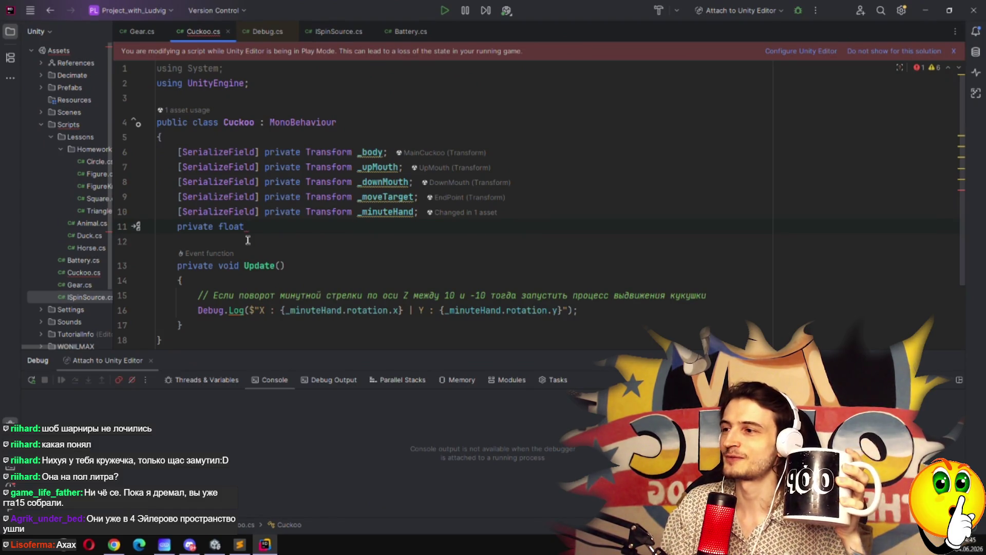
pyautogui.hotkey('ctrl', 'shift', 'Left')
pyautogui.hotkey('ctrl', 'shift', 'Left')
pyautogui.write('float _')
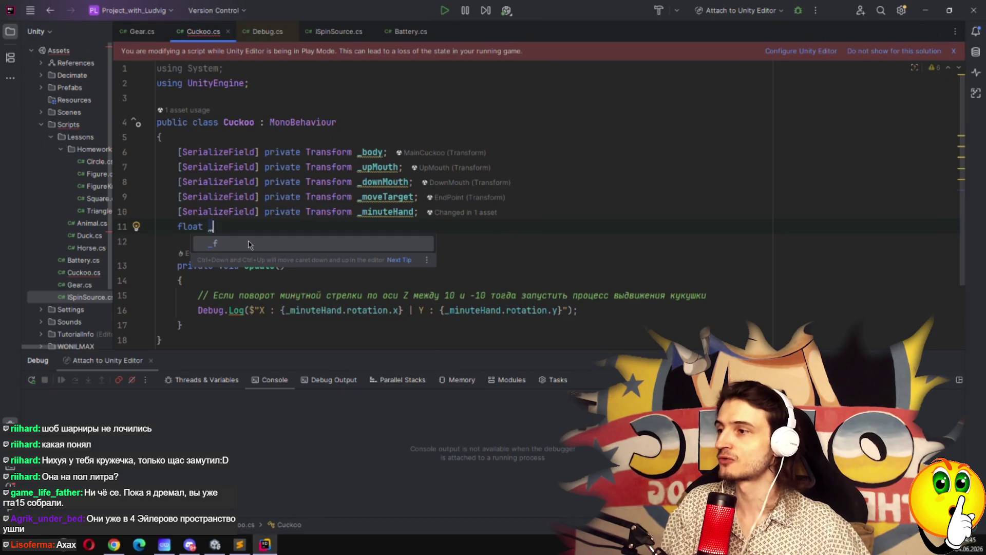
pyautogui.press('Escape')
pyautogui.write('las')
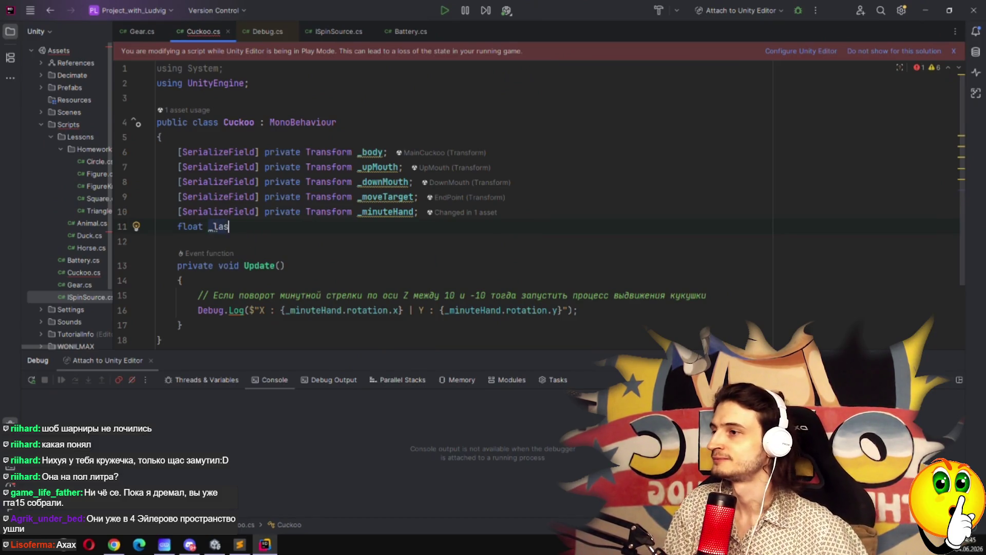
pyautogui.write('tX')
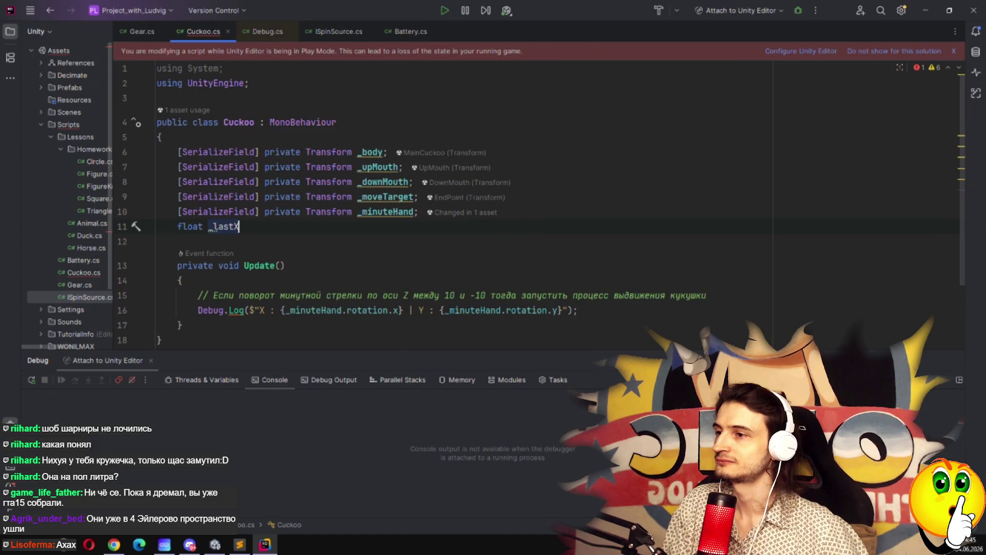
pyautogui.write('Rotation')
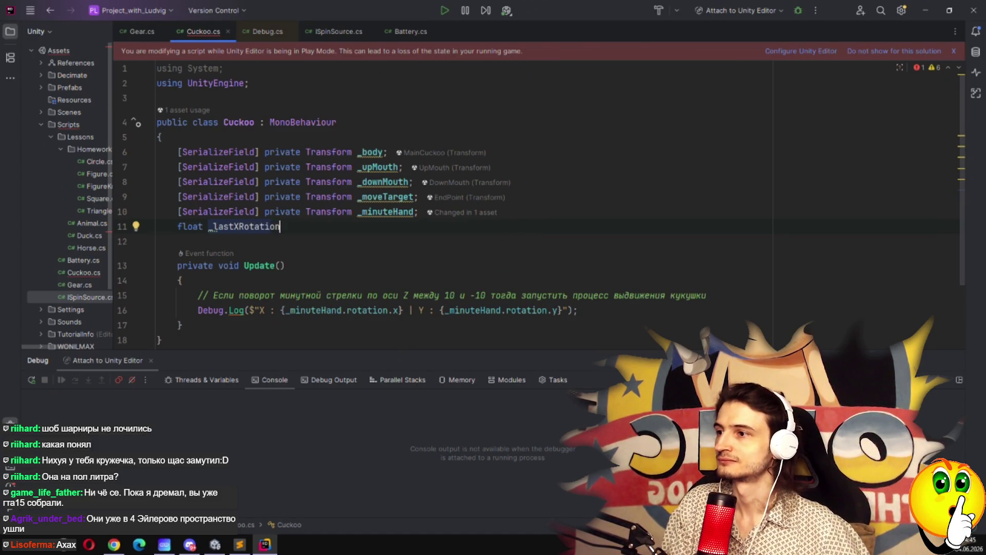
pyautogui.write(';')
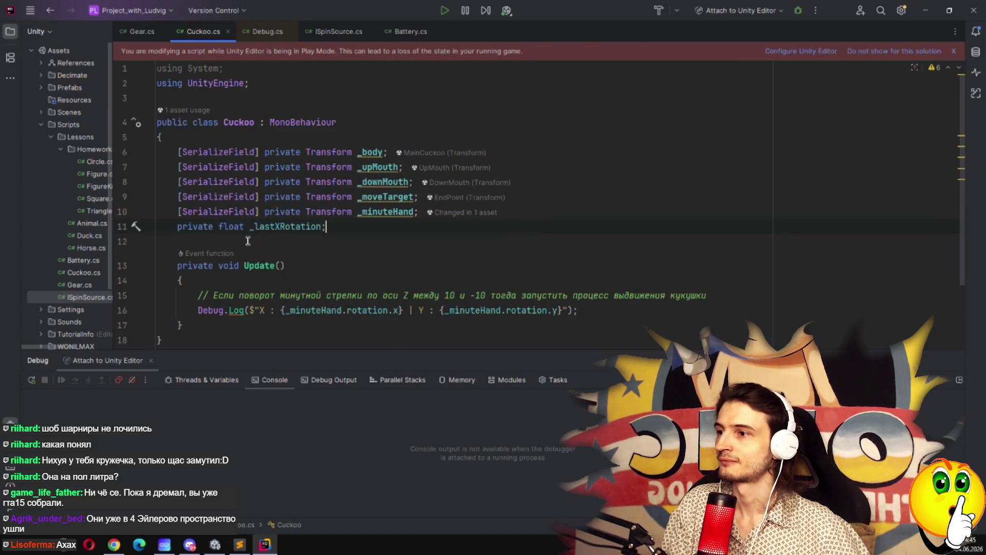
# Rename the field from _lastXRotation to _lastRotationX.
pyautogui.scroll(-1, 248, 241)
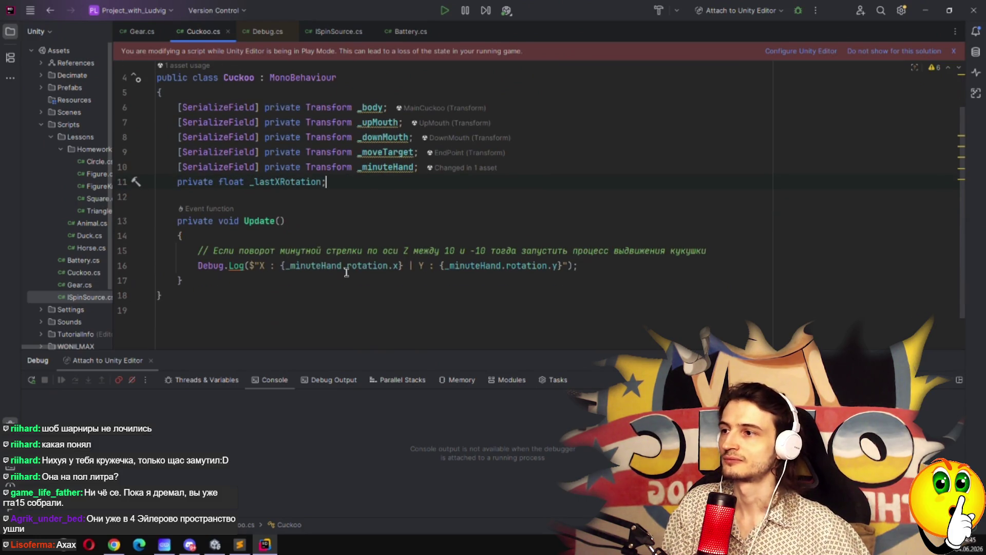
pyautogui.click(321, 181)
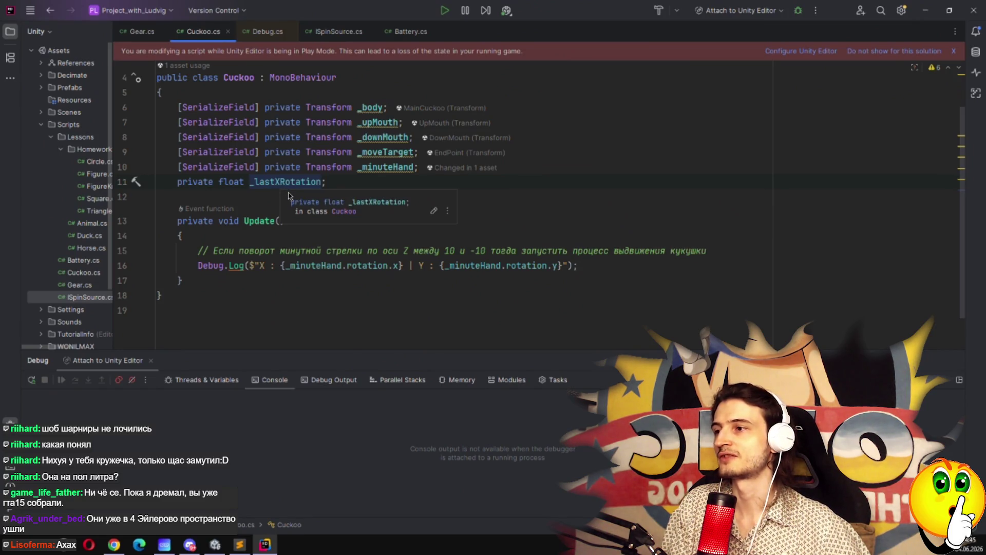
pyautogui.click(275, 183)
pyautogui.press('Delete')
pyautogui.hotkey('ctrl', 'Right')
pyautogui.write('X')
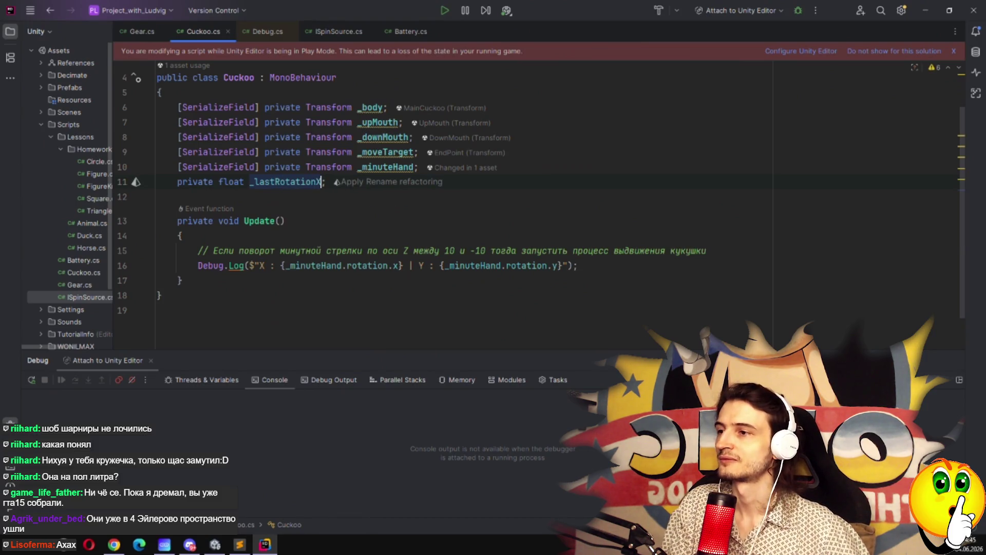
pyautogui.click(352, 199)
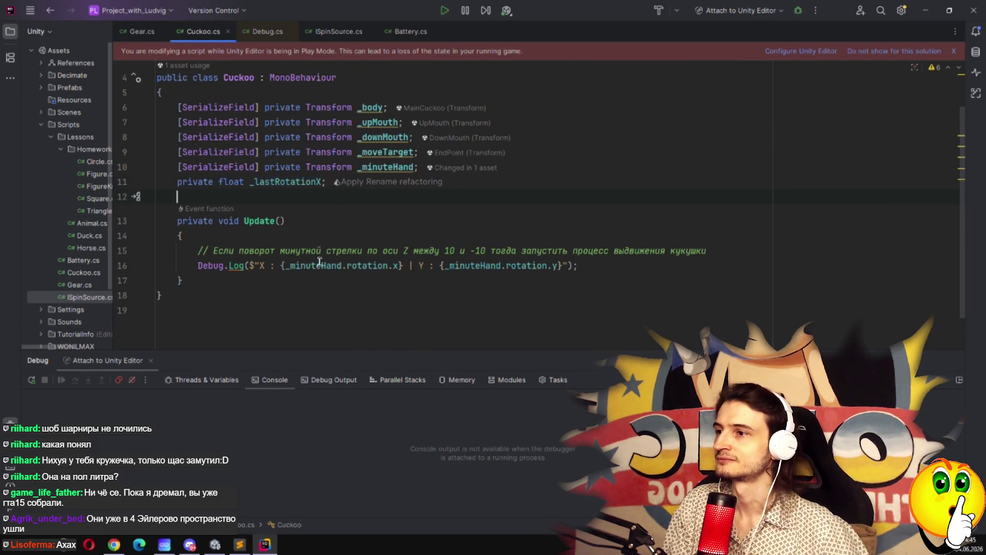
pyautogui.scroll(-1, 329, 248)
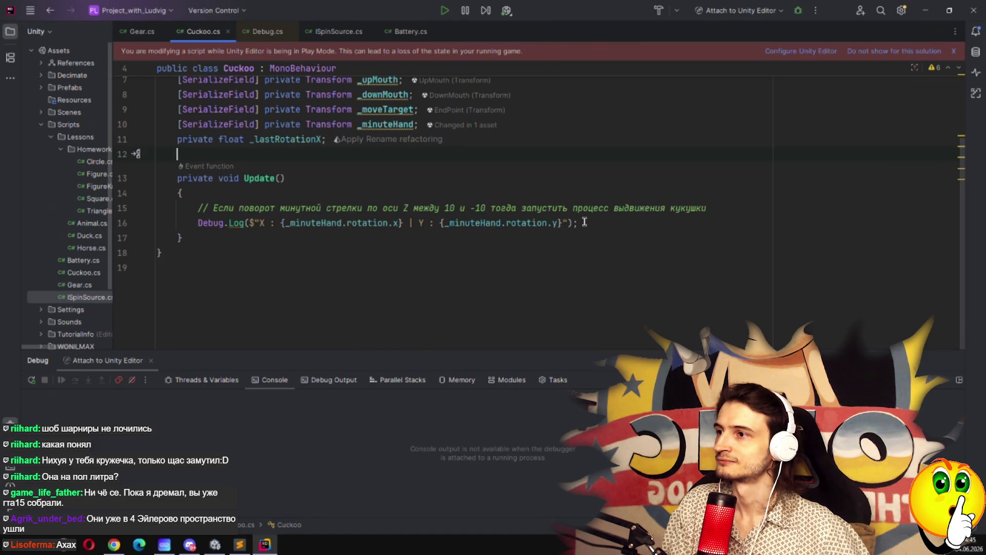
# Replace the Debug.Log statement with 'if (_lastRotationX < 0 && _minuteHand'.
pyautogui.moveTo(583, 222)
pyautogui.mouseDown()
pyautogui.moveTo(477, 208)
pyautogui.moveTo(348, 220)
pyautogui.moveTo(199, 216)
pyautogui.mouseUp()
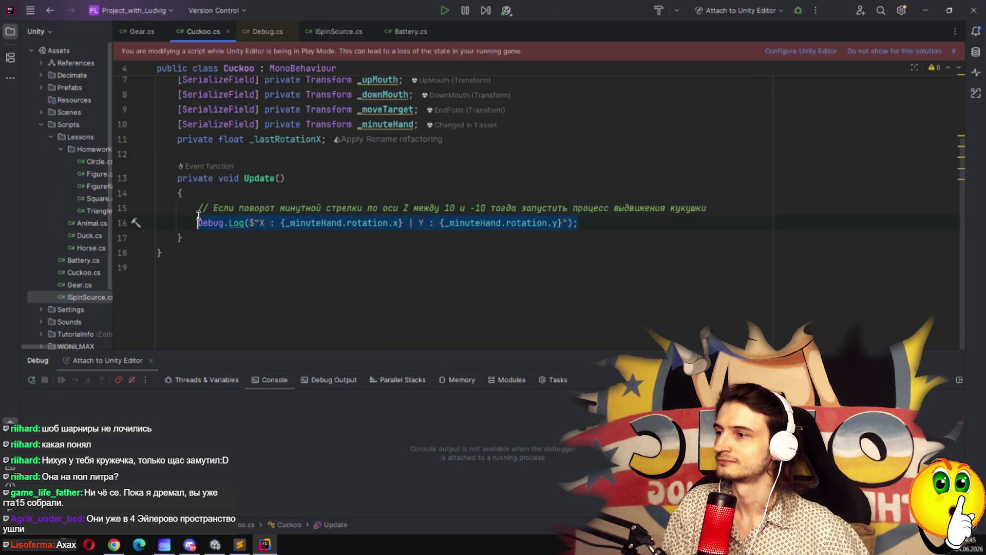
pyautogui.press('BackSpace')
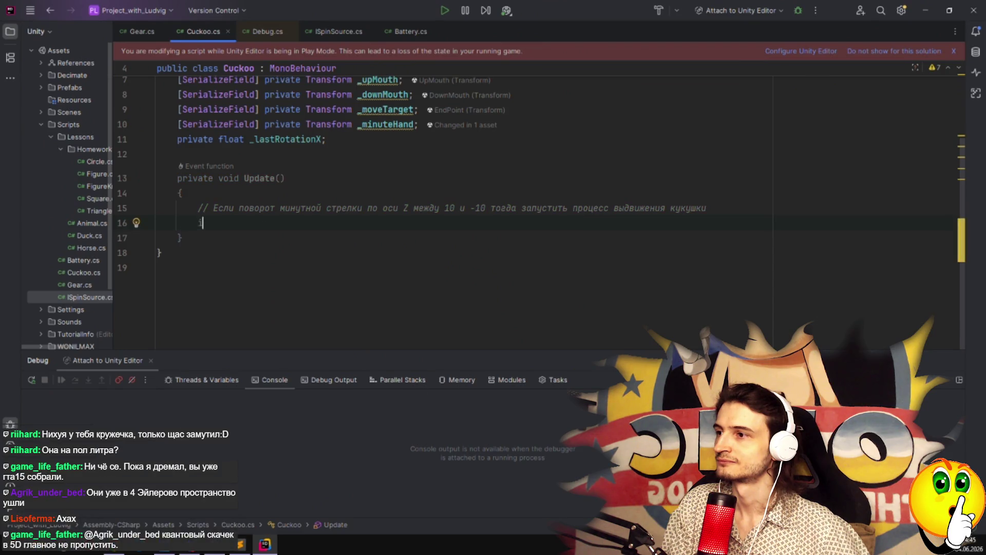
pyautogui.write('if (_la')
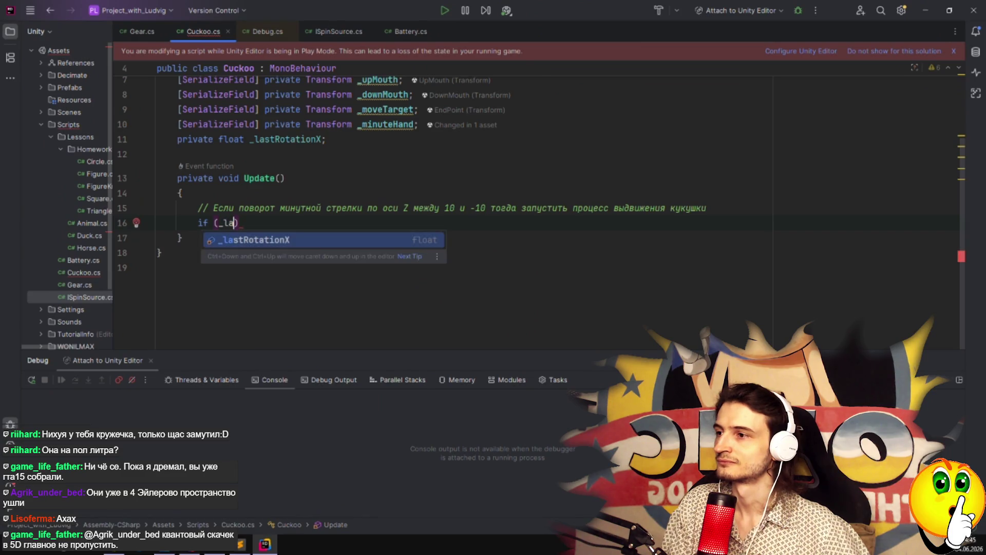
pyautogui.press('Return')
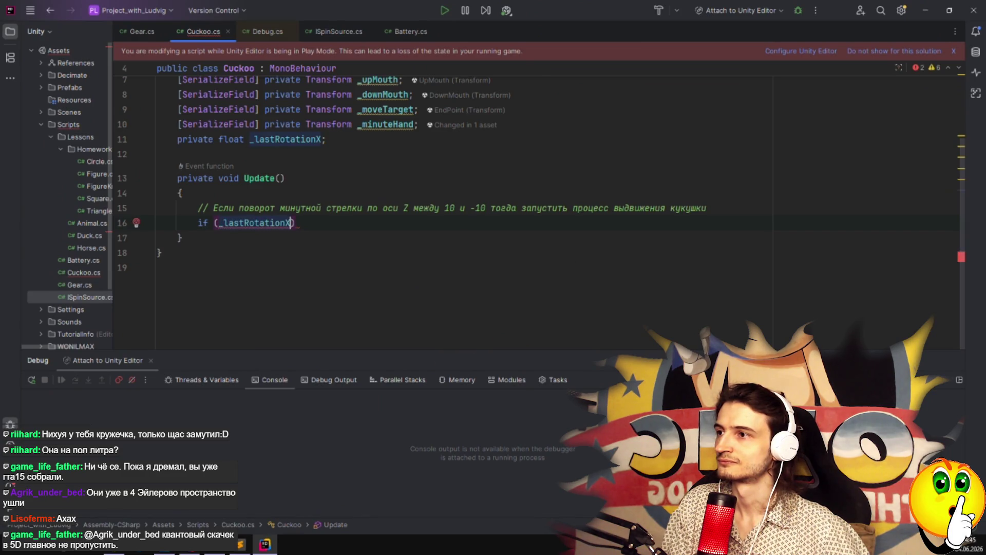
pyautogui.write('< 0')
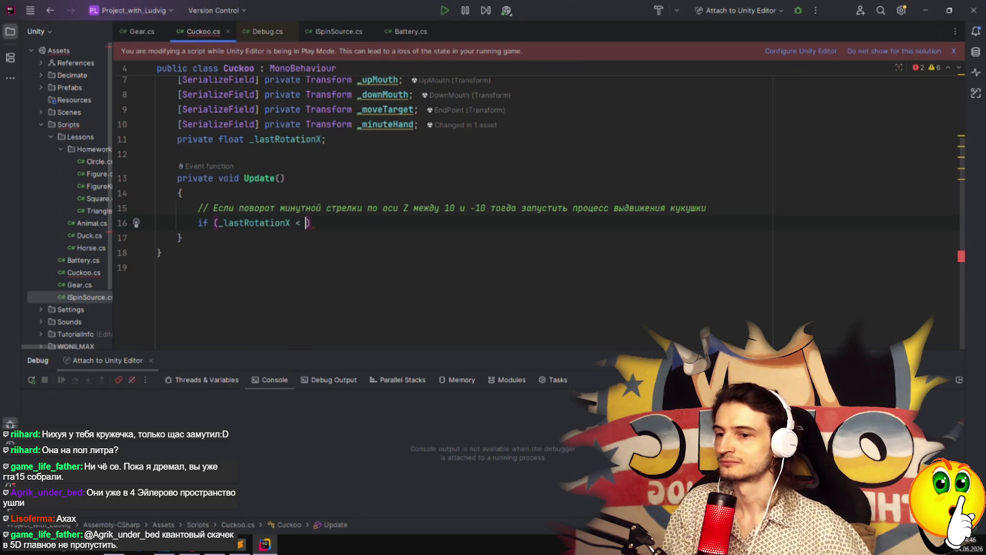
pyautogui.write(' && ')
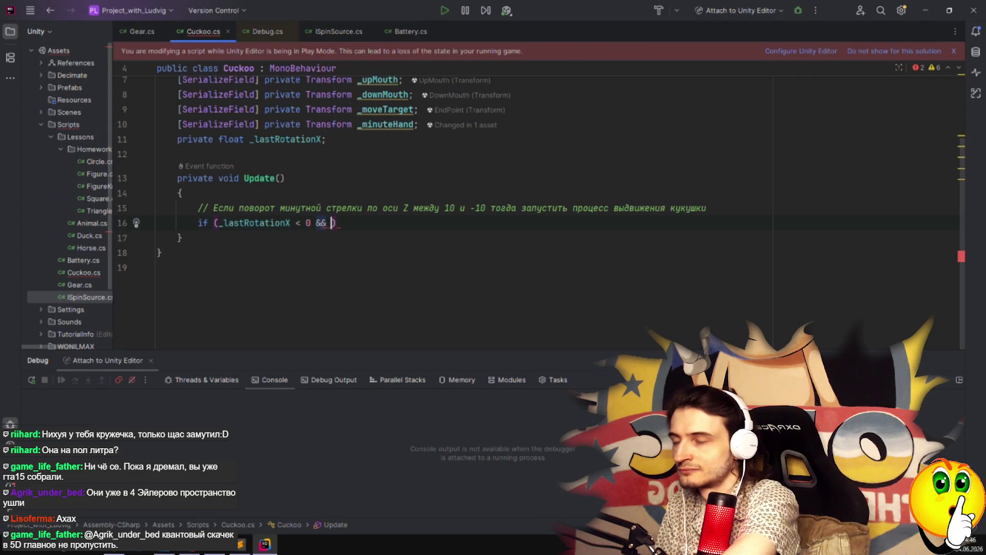
pyautogui.write('_')
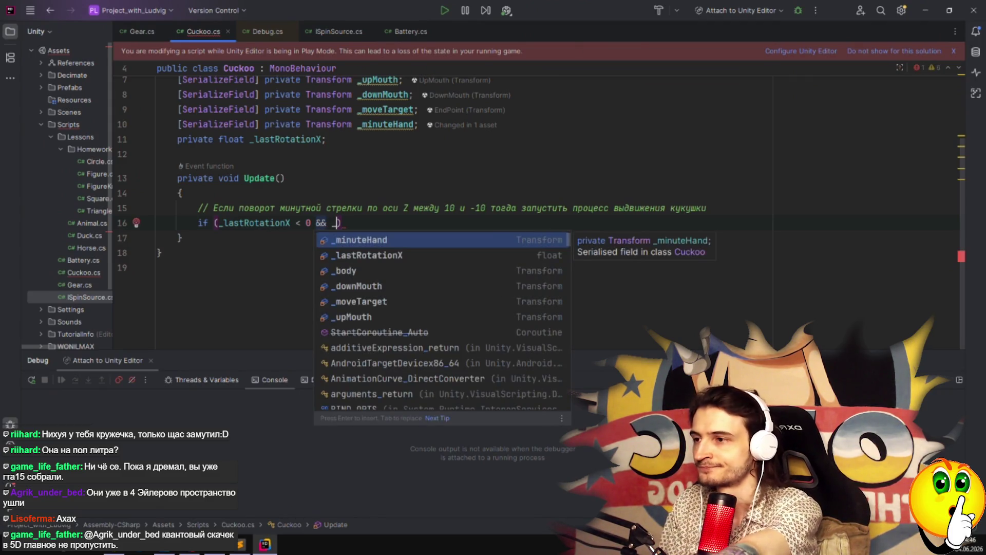
pyautogui.press('Return')
# Complete the condition with '.rotation.x > 0)'.
pyautogui.write('.tra')
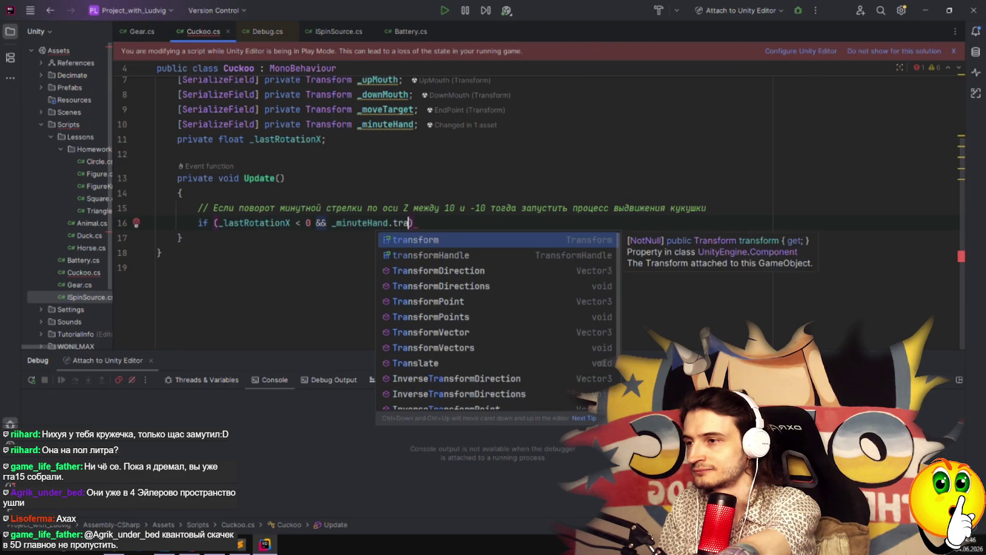
pyautogui.press('Return')
pyautogui.write('.')
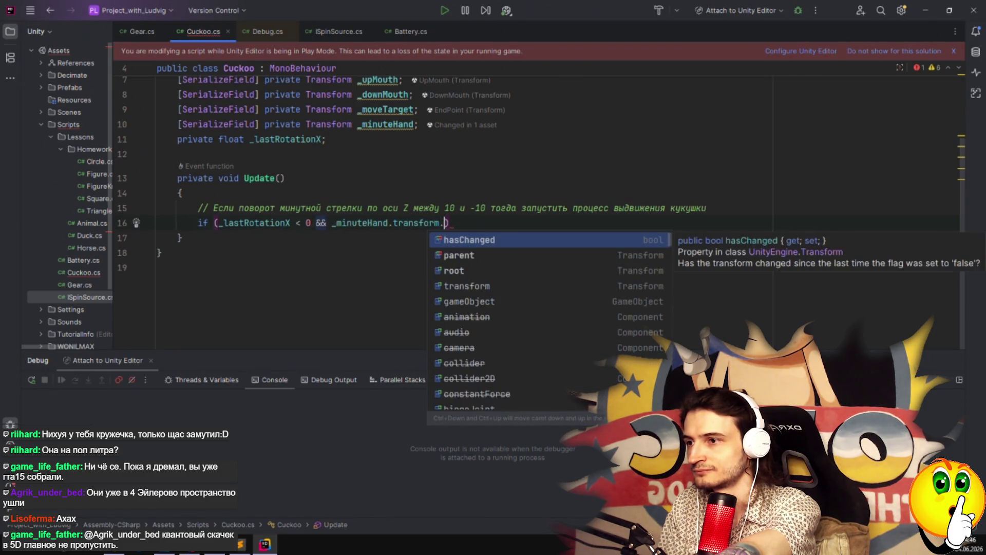
pyautogui.press('BackSpace')
pyautogui.press('BackSpace')
pyautogui.press('BackSpace')
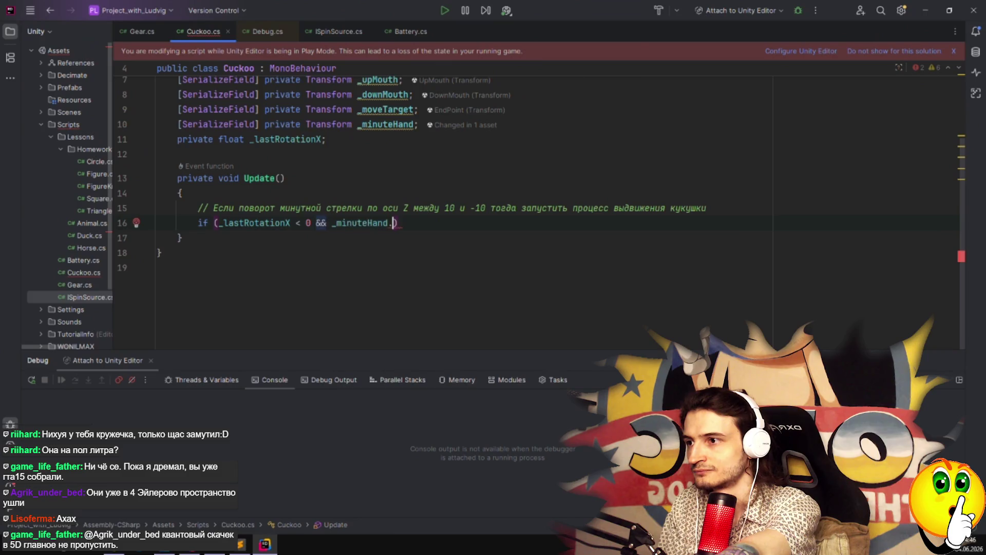
pyautogui.write('.rotat')
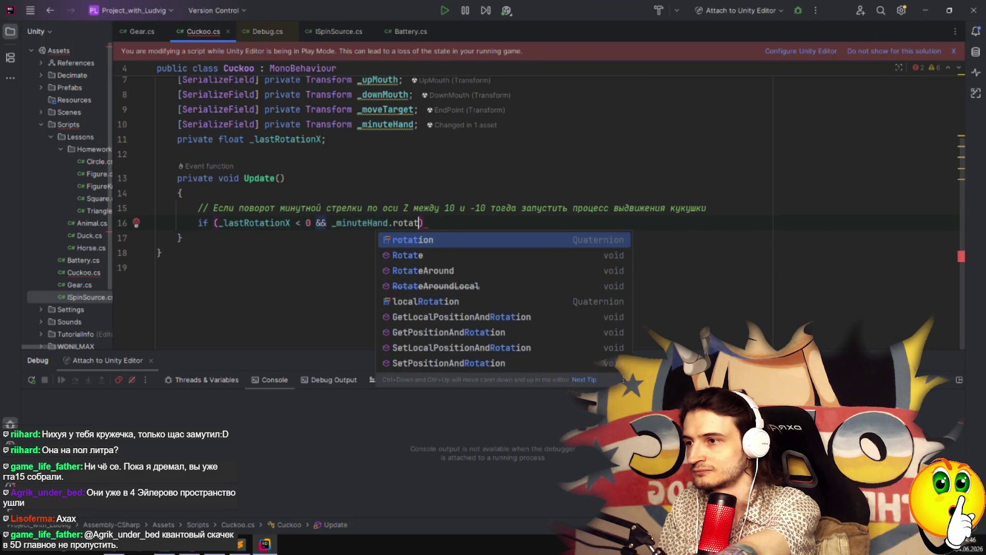
pyautogui.press('Return')
pyautogui.write('.x')
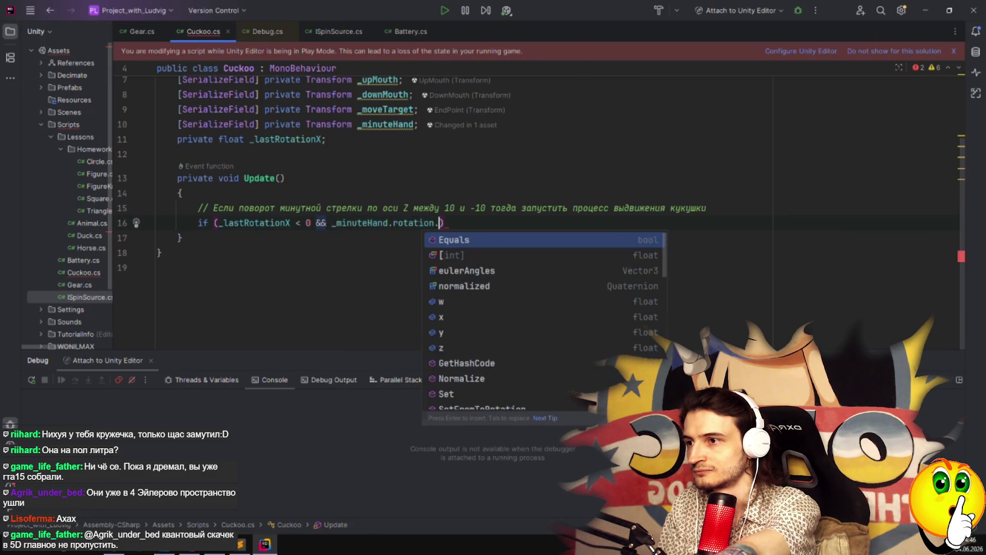
pyautogui.write(' >')
pyautogui.press('Escape')
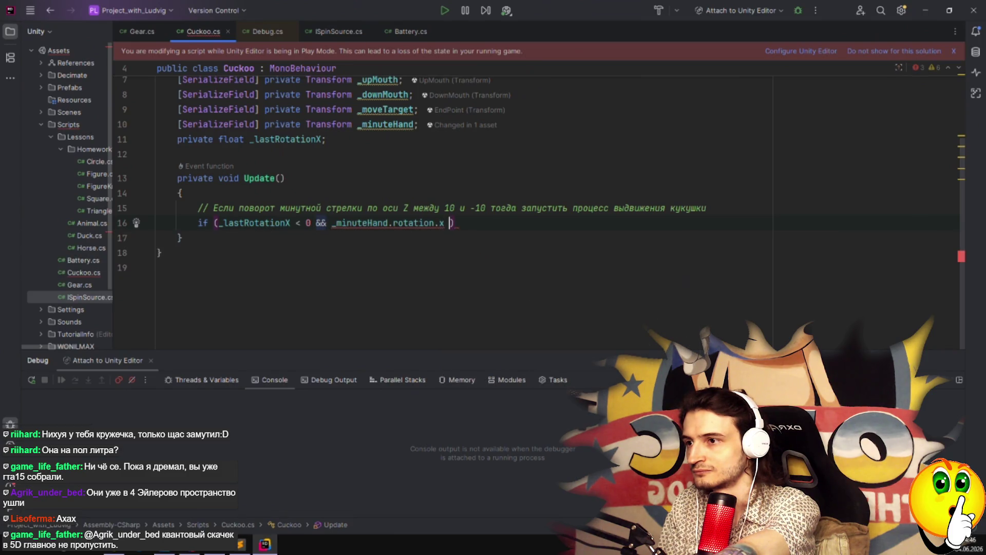
pyautogui.write('0)')
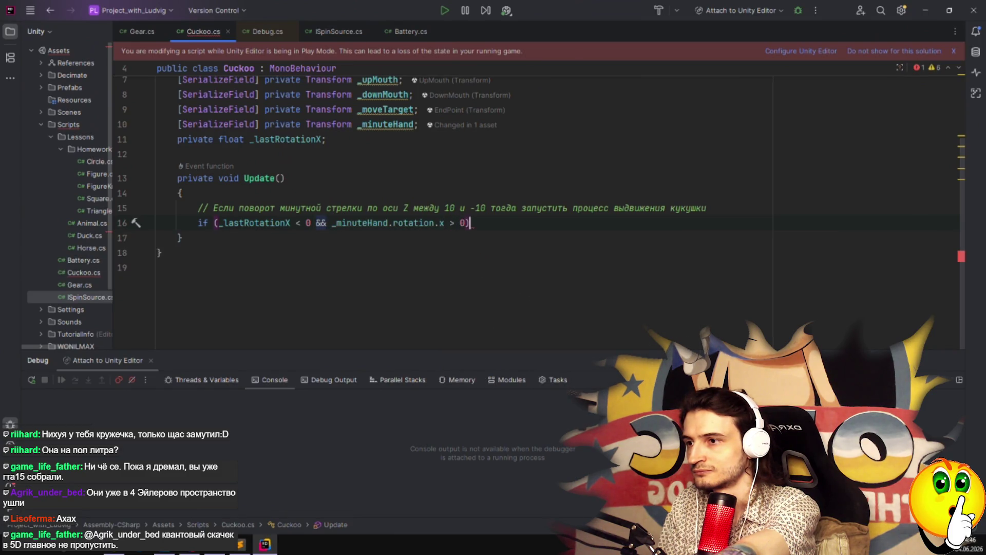
# Add an indented empty line beneath the if condition.
pyautogui.press('Return')
pyautogui.write('{')
pyautogui.press('Return')
pyautogui.press('BackSpace')
pyautogui.press('BackSpace')
pyautogui.press('Down')
pyautogui.press('Up')
pyautogui.press('Delete')
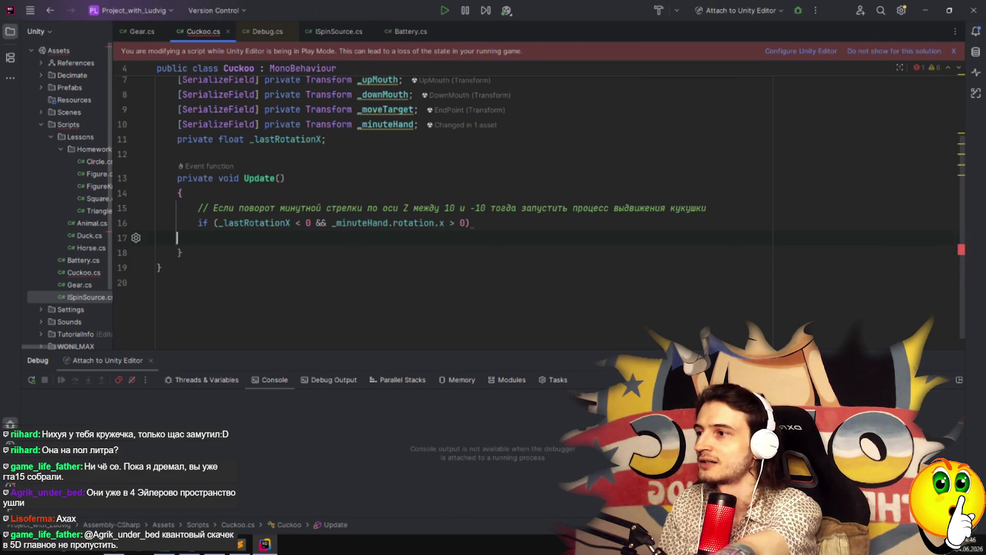
pyautogui.scroll(1, 542, 207)
pyautogui.press('Tab')
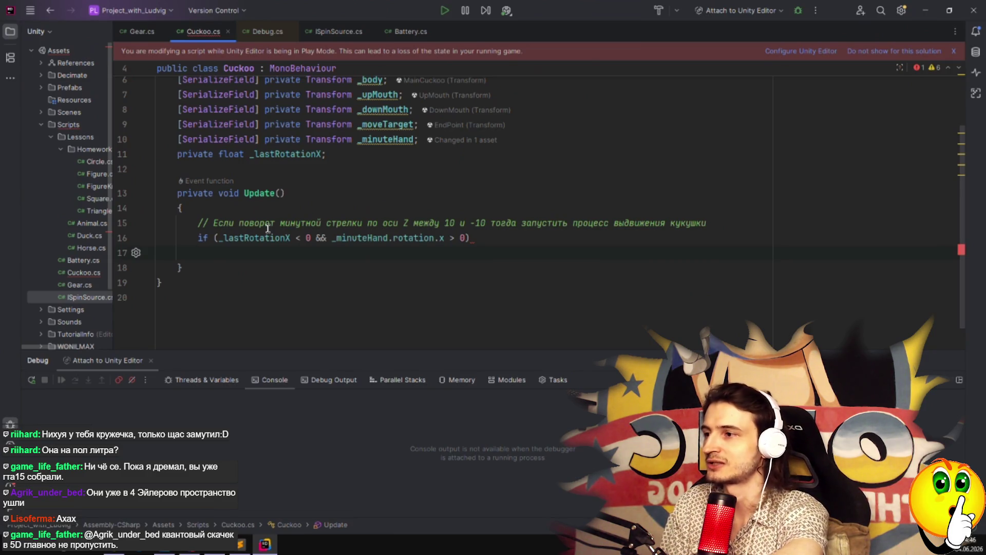
pyautogui.click(334, 155)
pyautogui.press('Return')
pyautogui.write('Coroutin')
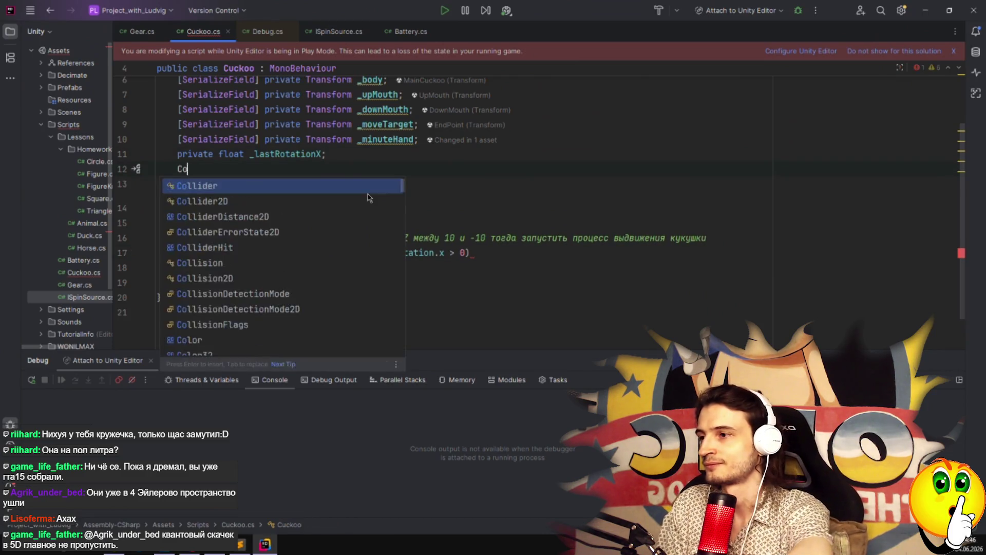
pyautogui.press('Return')
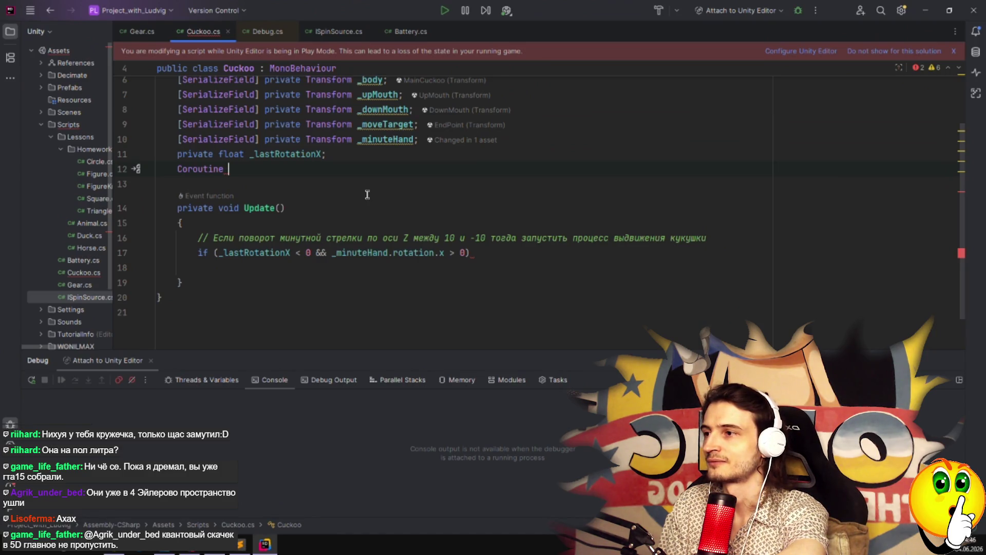
pyautogui.hotkey('ctrl', 'x')
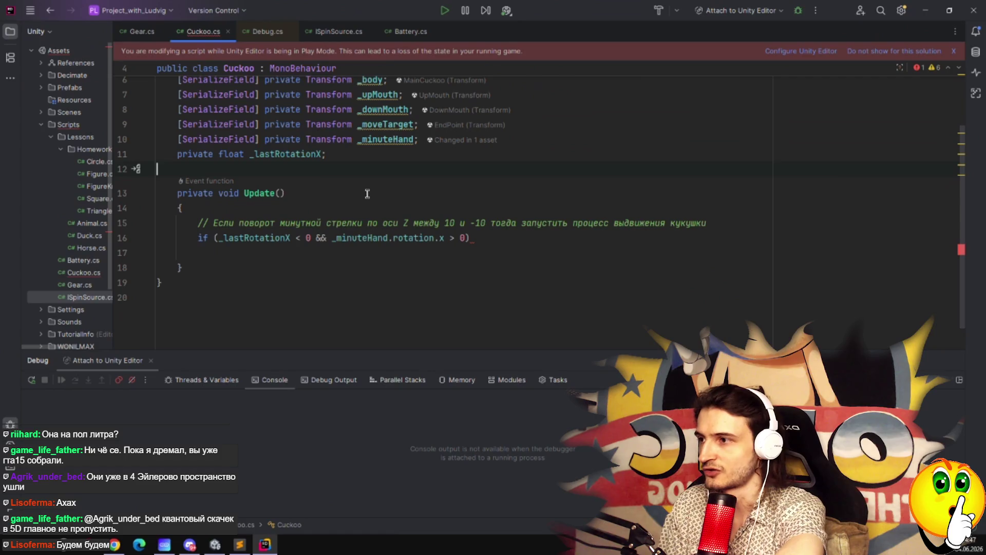
pyautogui.press('Down')
pyautogui.press('Down')
pyautogui.press('Down')
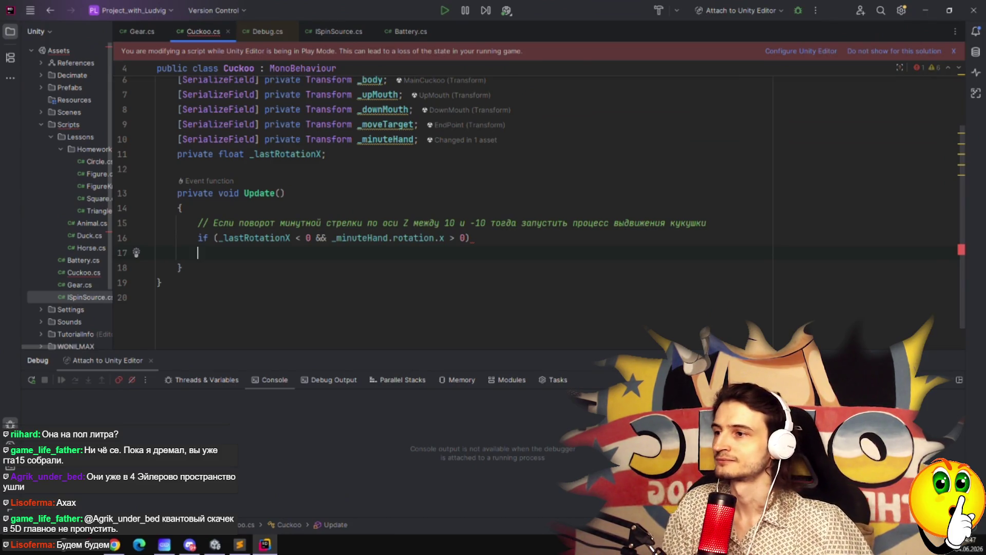
# Call StartCoroutine(TestCoroutine()); inside the if block.
pyautogui.write('Start')
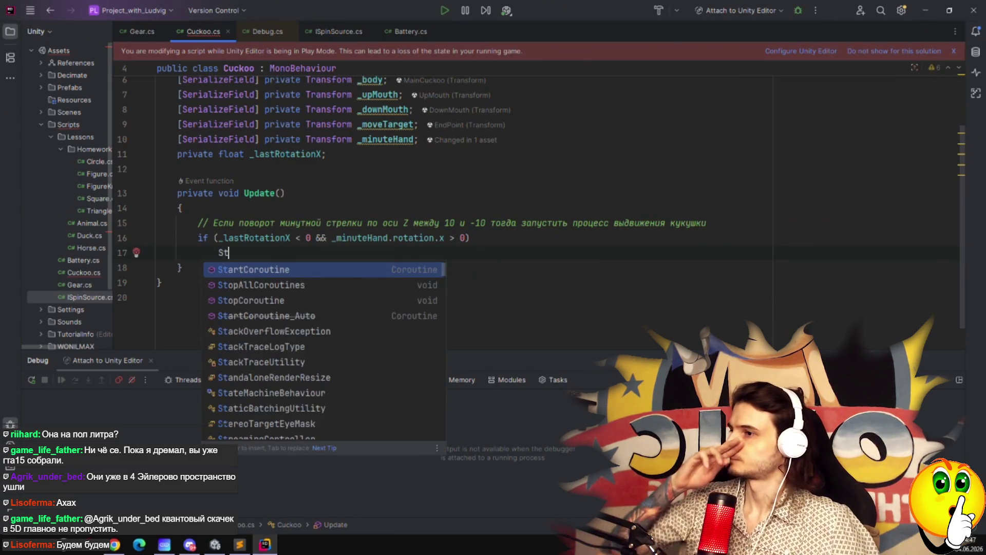
pyautogui.press('Escape')
pyautogui.write('Co')
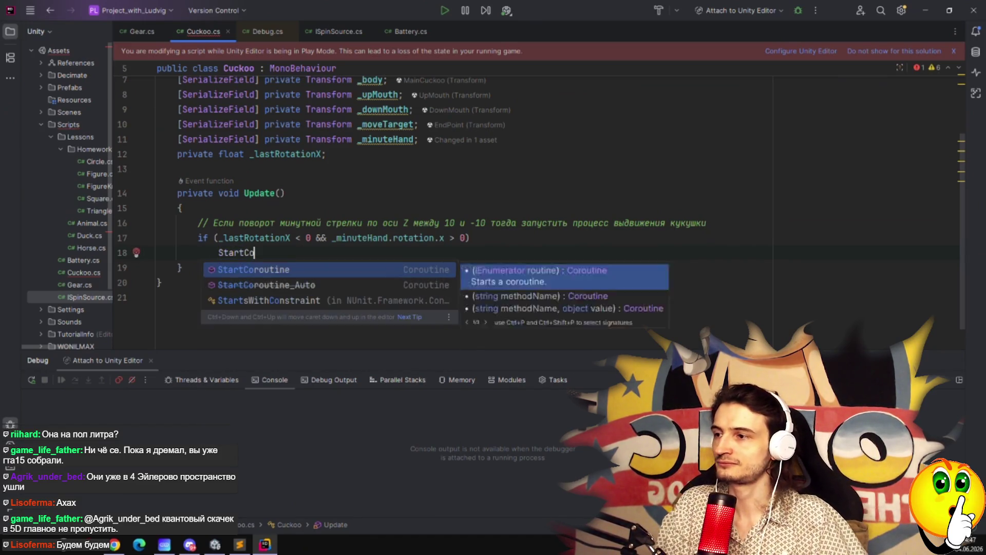
pyautogui.press('Return')
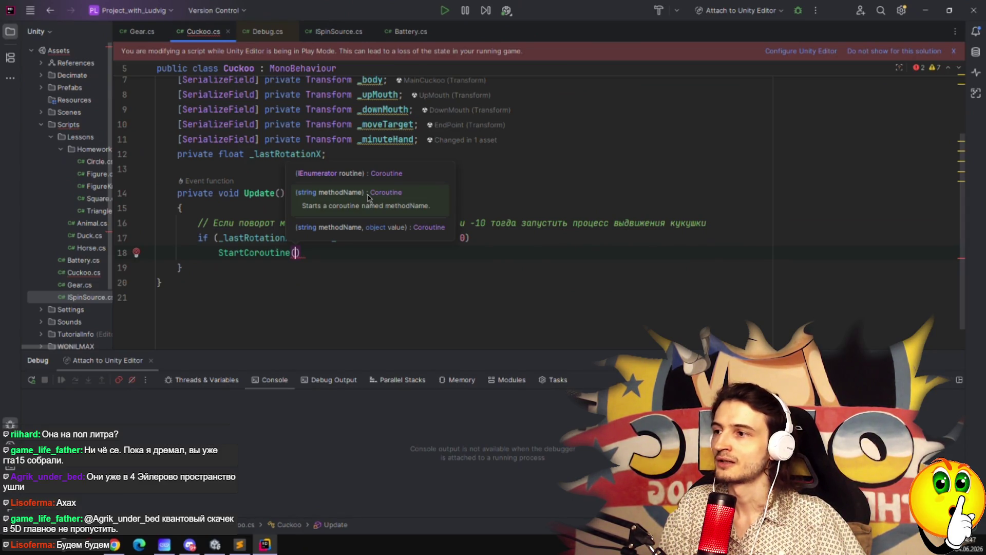
pyautogui.write('TestCoroutine()')
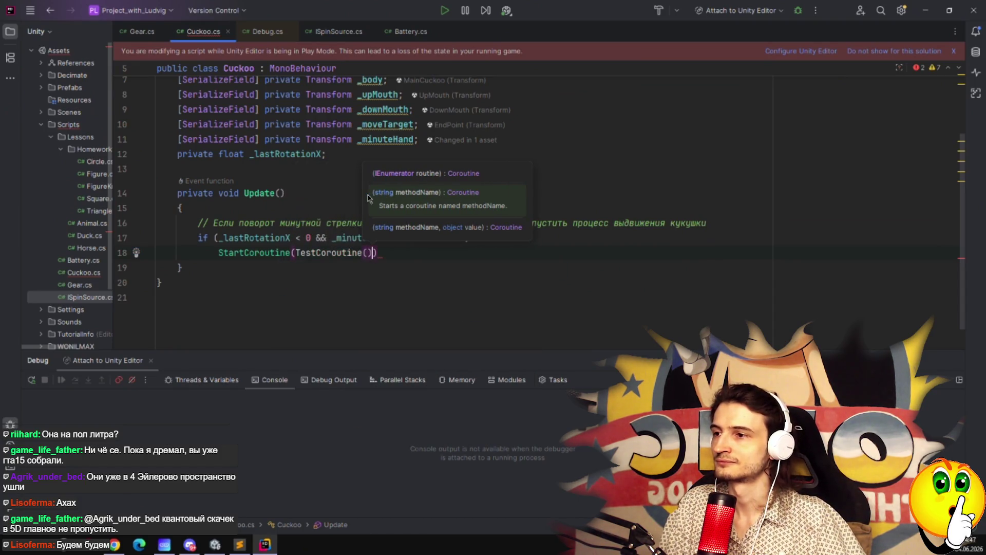
pyautogui.write(');')
pyautogui.click(368, 252)
# Generate an IEnumerator TestCoroutine method and replace its throw with a yield statement.
pyautogui.click(295, 252)
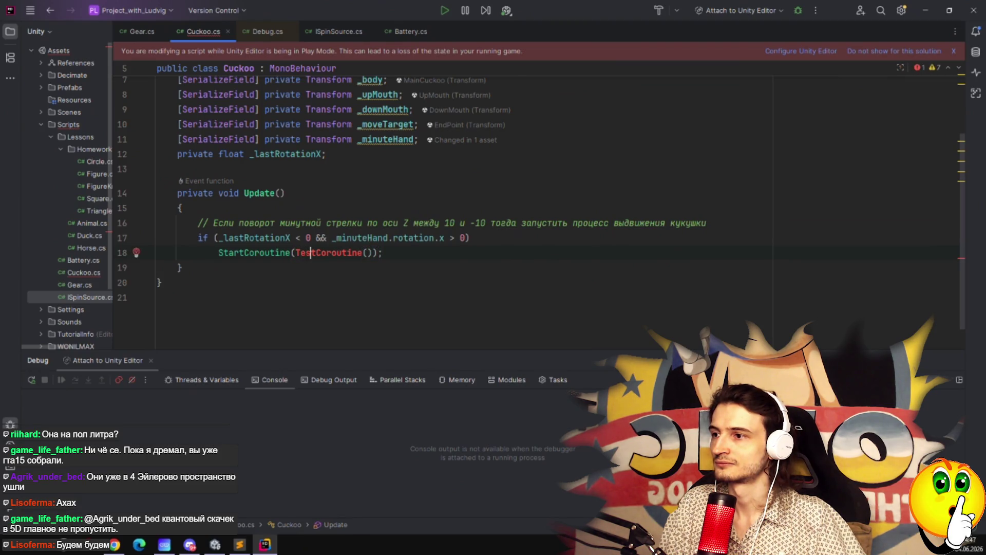
pyautogui.hotkey('alt', 'Return')
pyautogui.press('Return')
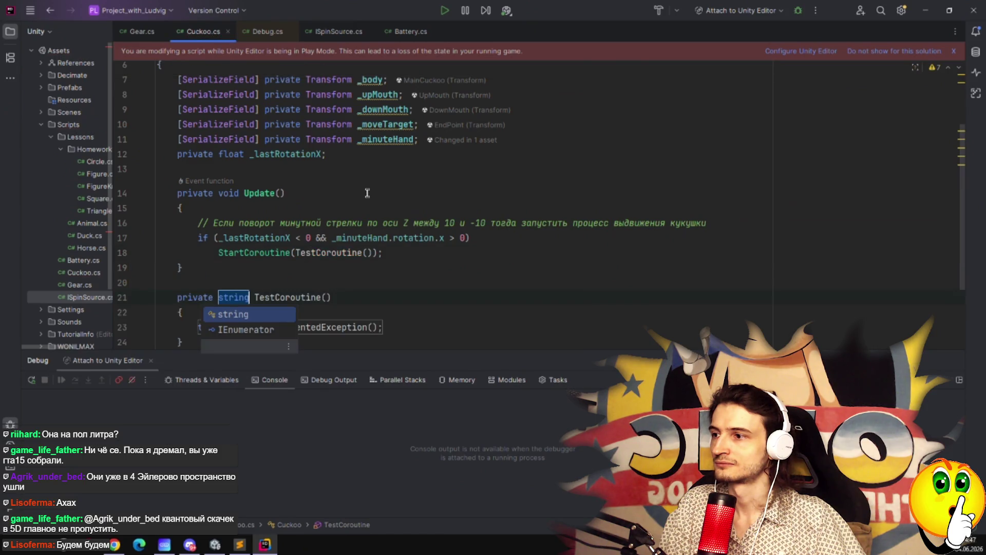
pyautogui.press('Down')
pyautogui.press('Return')
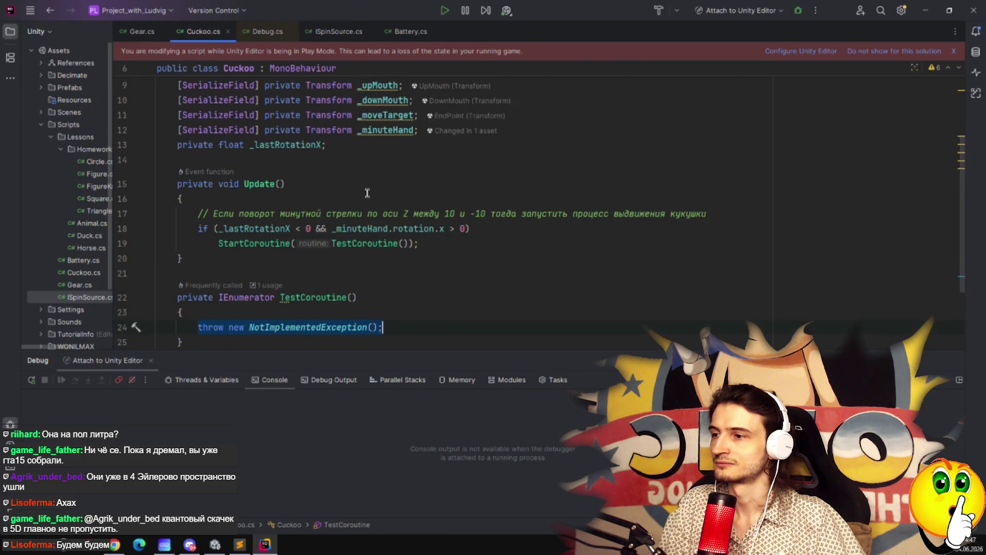
pyautogui.press('BackSpace')
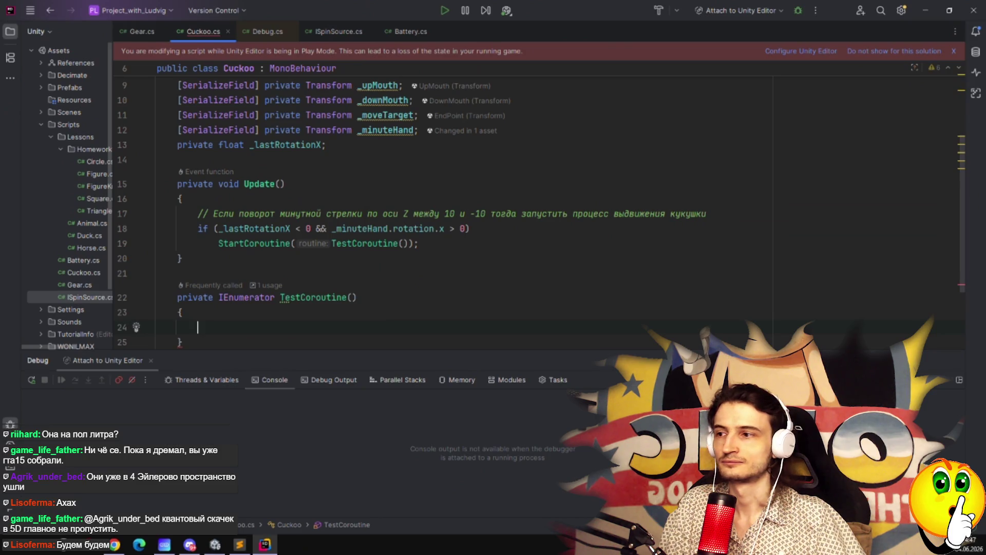
pyautogui.write('yield new')
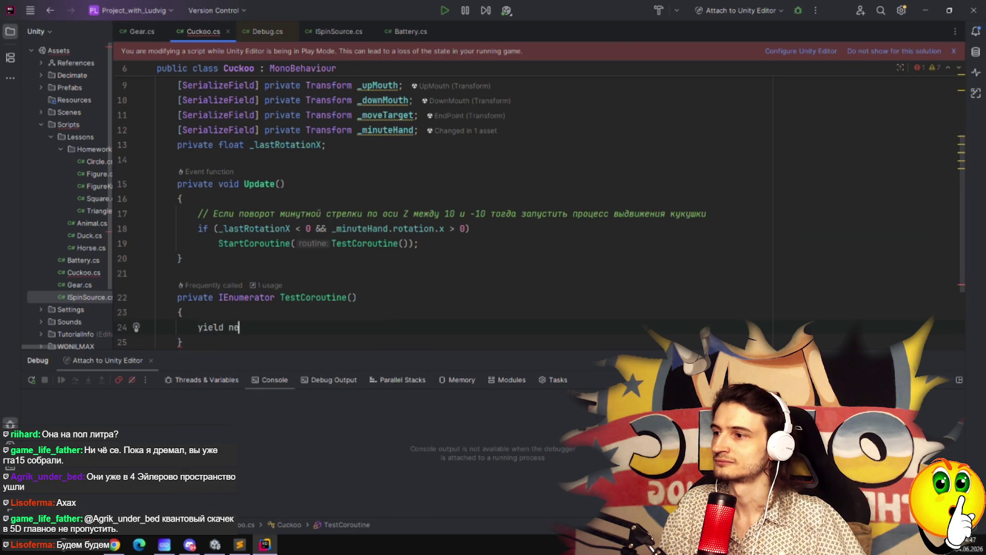